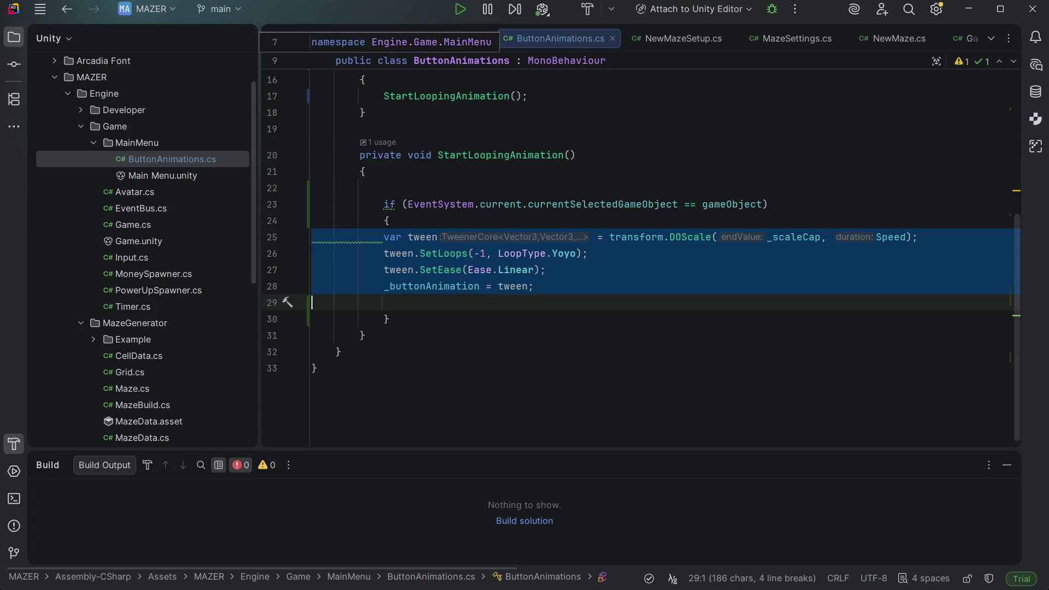
Step: Indent the four tween setup lines into the if block and remove the blank line after them
{"action": "key", "text": "Escape"}
{"action": "key", "text": "BackSpace"}
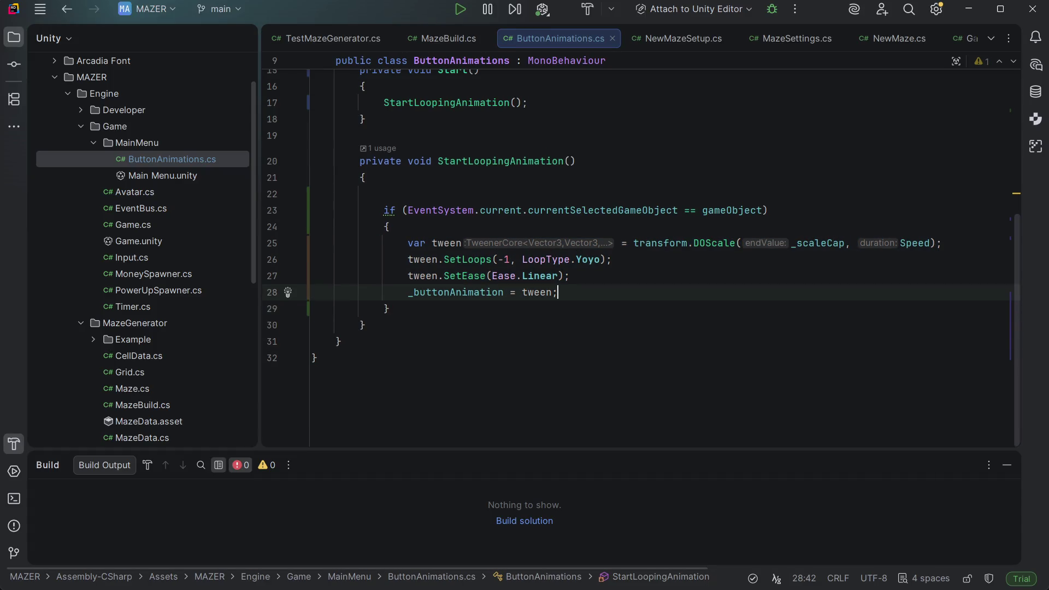
{"action": "key", "text": "Up"}
{"action": "key", "text": "Up"}
{"action": "key", "text": "Up"}
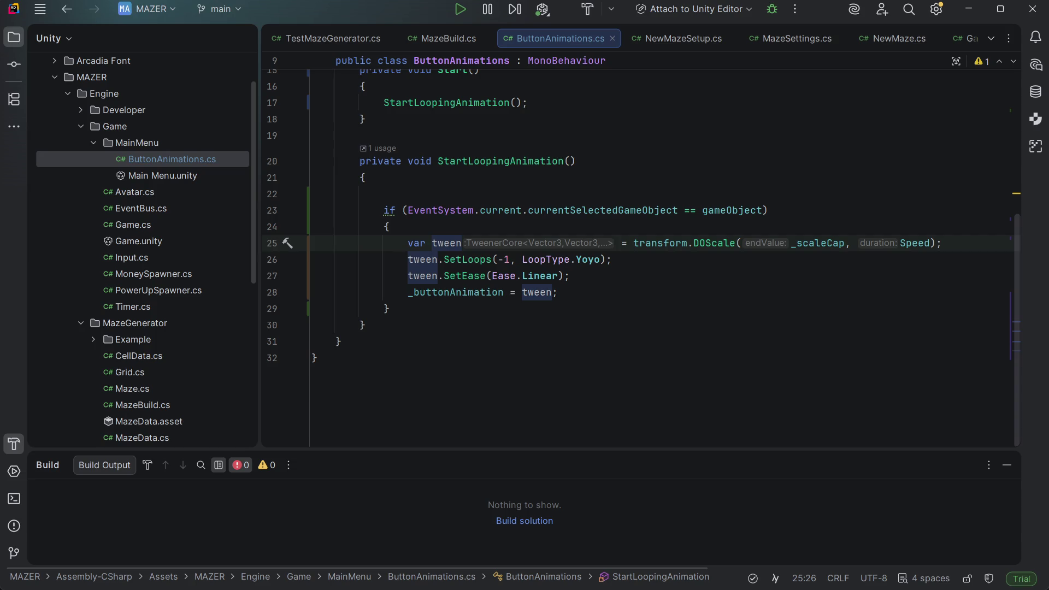
Step: Delete the Start() method from ButtonAnimations.cs
{"action": "scroll", "coordinate": [142, 245], "scroll_direction": "up", "scroll_amount": 3}
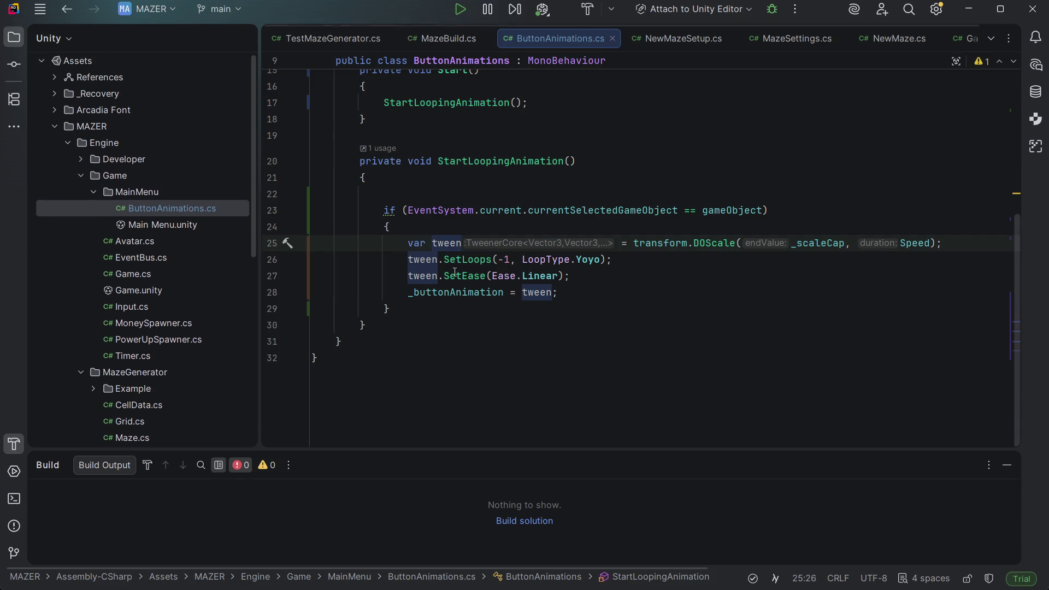
{"action": "scroll", "coordinate": [466, 263], "scroll_direction": "up", "scroll_amount": 3}
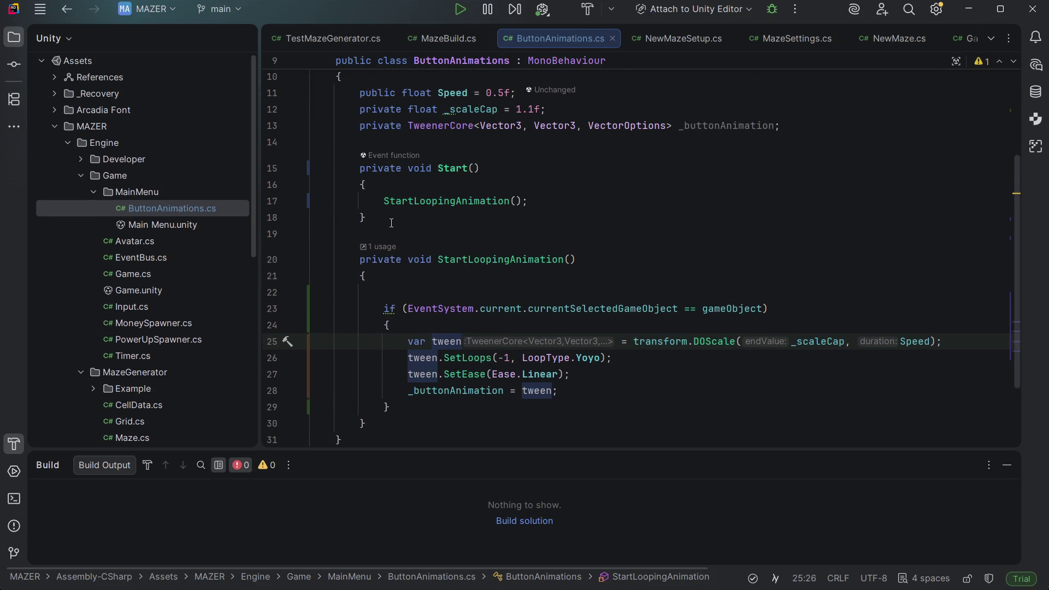
{"action": "mouse_move", "coordinate": [391, 220]}
{"action": "left_mouse_down"}
{"action": "mouse_move", "coordinate": [283, 211]}
{"action": "mouse_move", "coordinate": [299, 164]}
{"action": "left_mouse_up"}
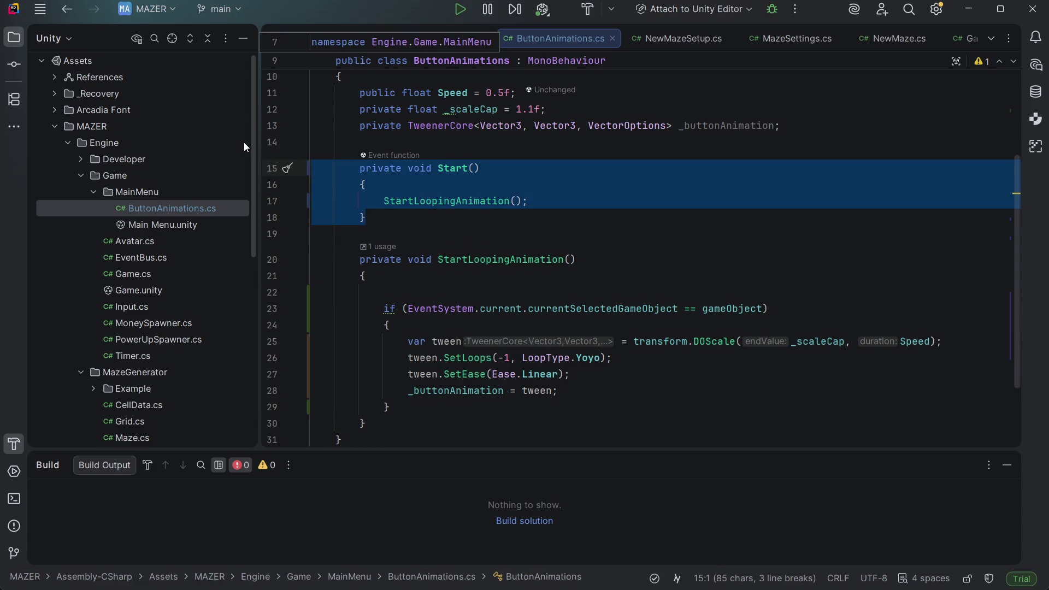
{"action": "key", "text": "Delete"}
Step: Begin a 'public static Update' method stub on a new line, then trim it back
{"action": "key", "text": "Return"}
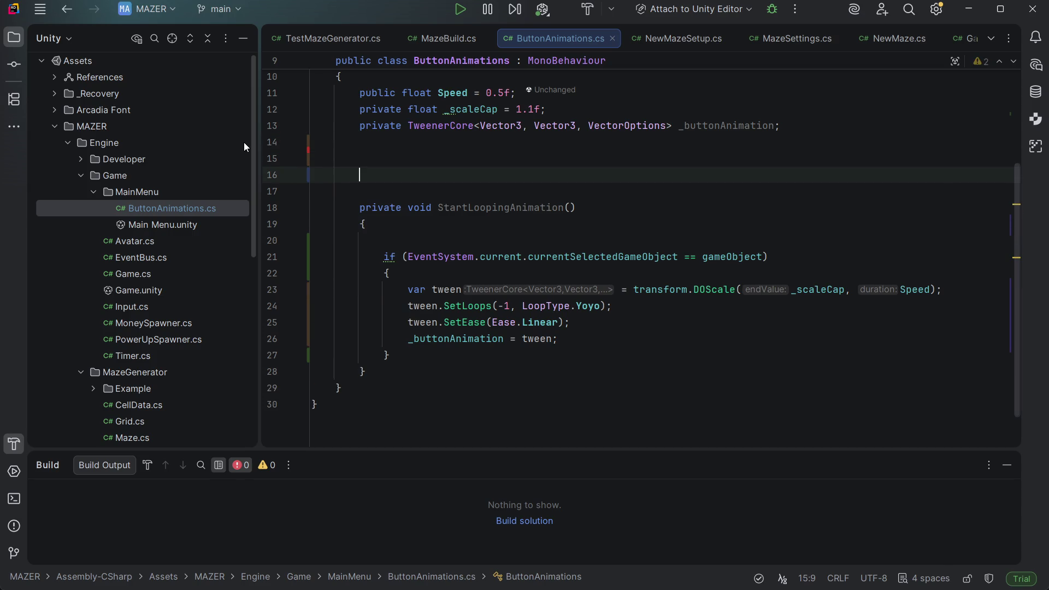
{"action": "type", "text": "public "}
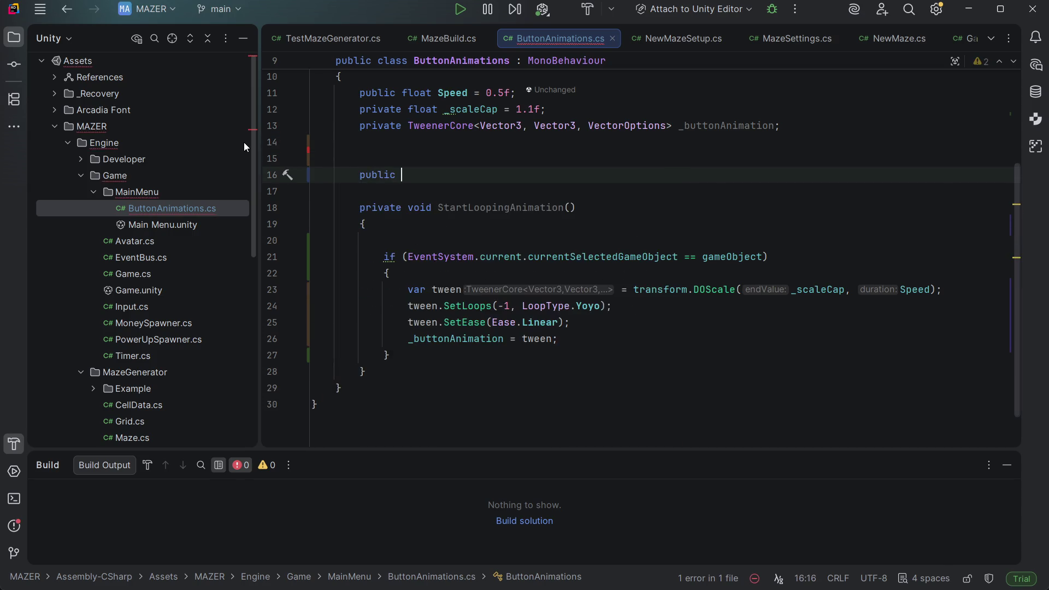
{"action": "type", "text": "static"}
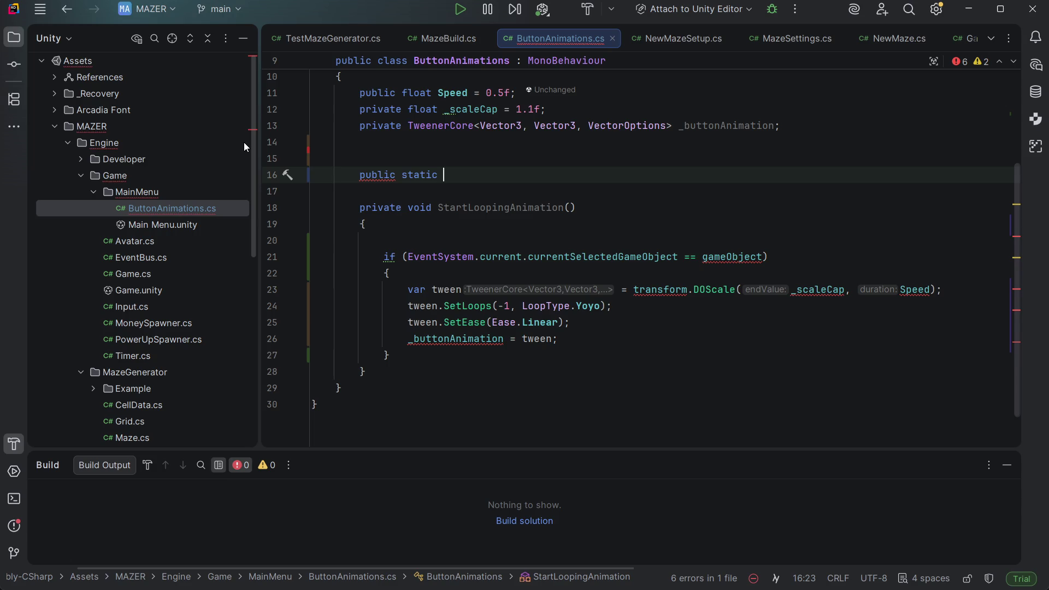
{"action": "type", "text": "Update"}
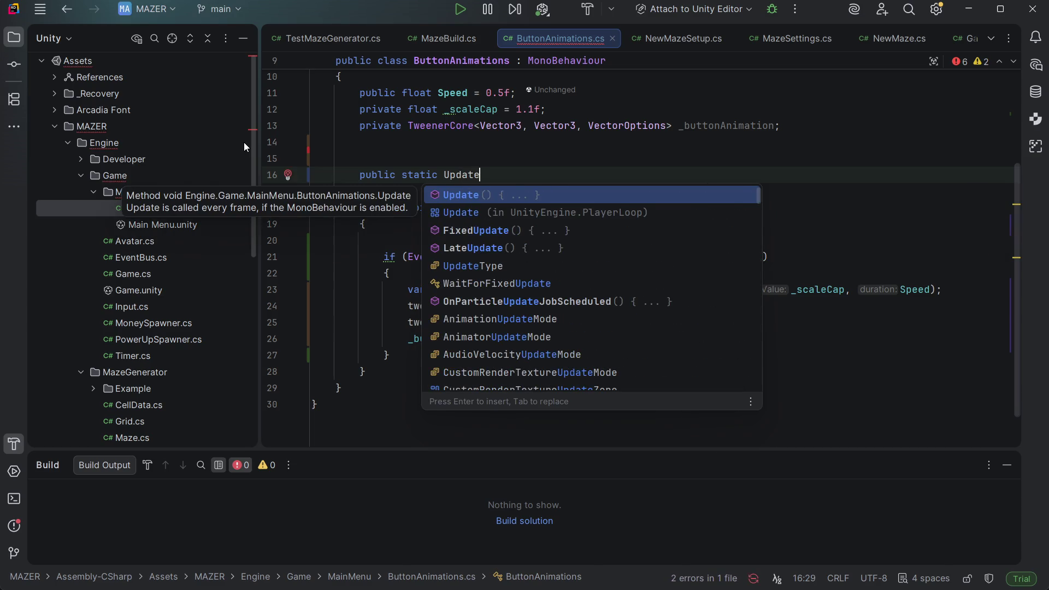
{"action": "key", "text": "Escape"}
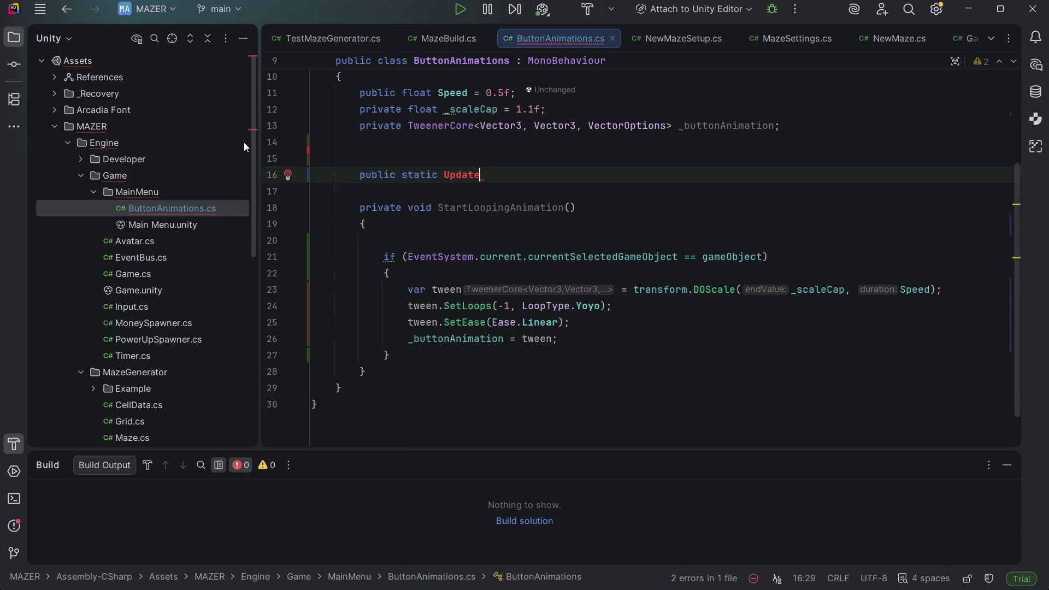
{"action": "key", "text": "BackSpace"}
{"action": "key", "text": "BackSpace"}
{"action": "key", "text": "BackSpace"}
{"action": "key", "text": "BackSpace"}
{"action": "key", "text": "BackSpace"}
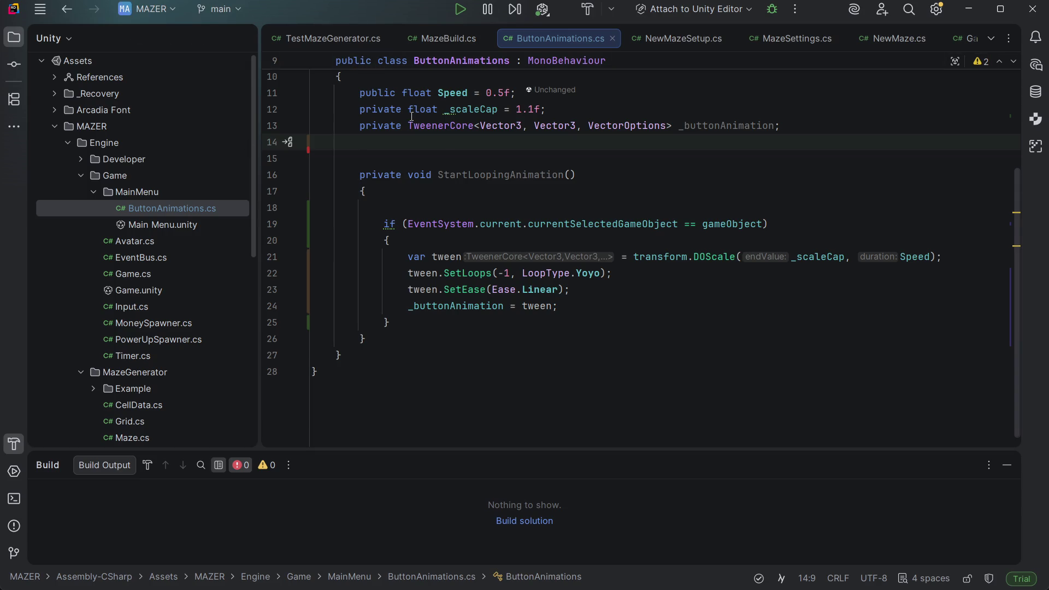
{"action": "mouse_move", "coordinate": [415, 116]}
{"action": "key", "text": "Up"}
{"action": "key", "text": "Up"}
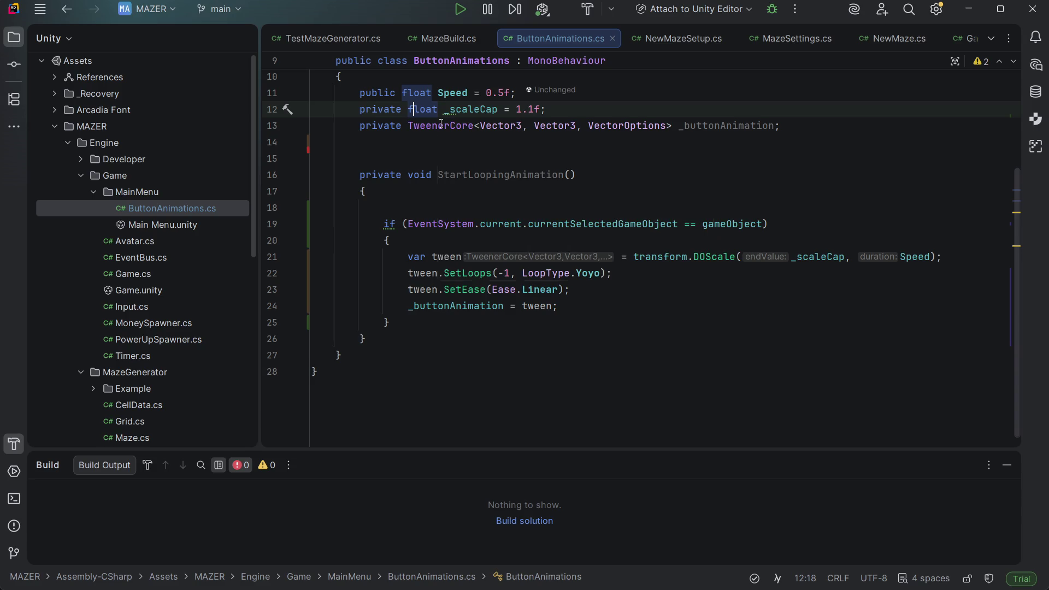
{"action": "key", "text": "ctrl+shift+Right"}
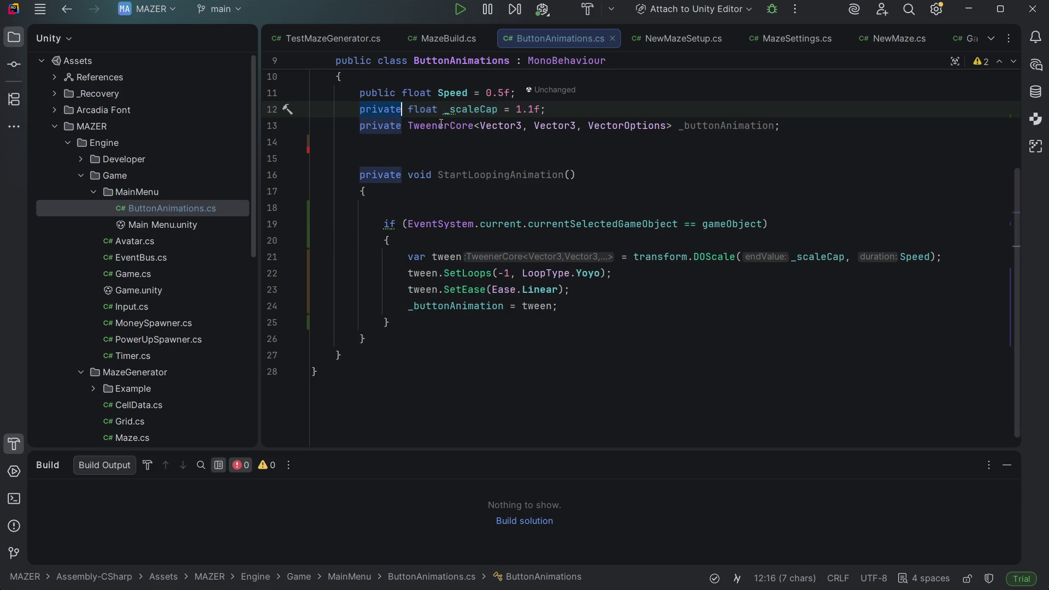
{"action": "type", "text": "public"}
{"action": "key", "text": "ctrl+Right"}
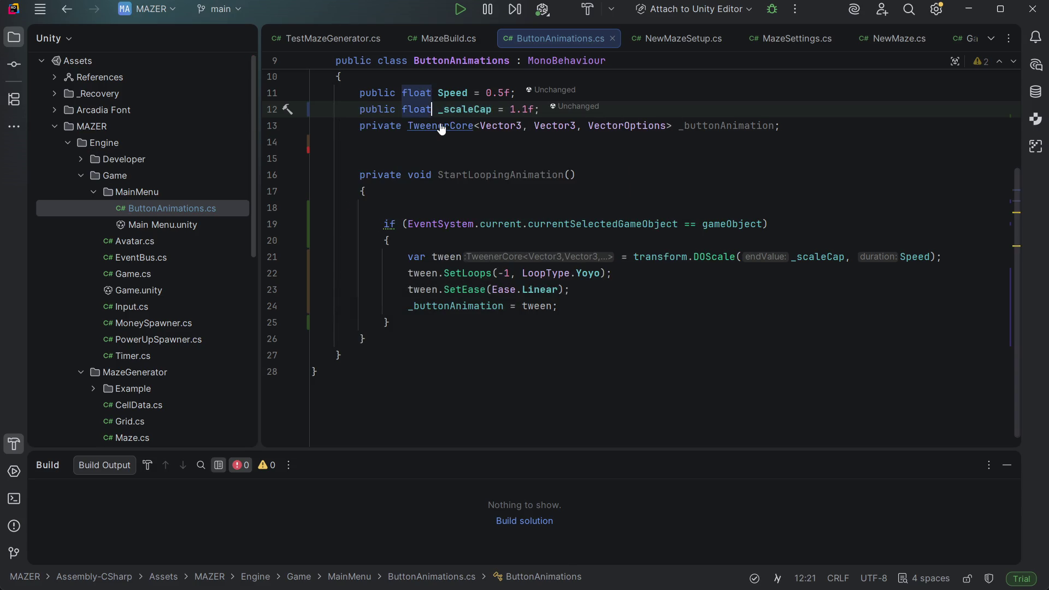
{"action": "key", "text": "ctrl+Right"}
{"action": "key", "text": "ctrl+r"}
{"action": "type", "text": "rScale"}
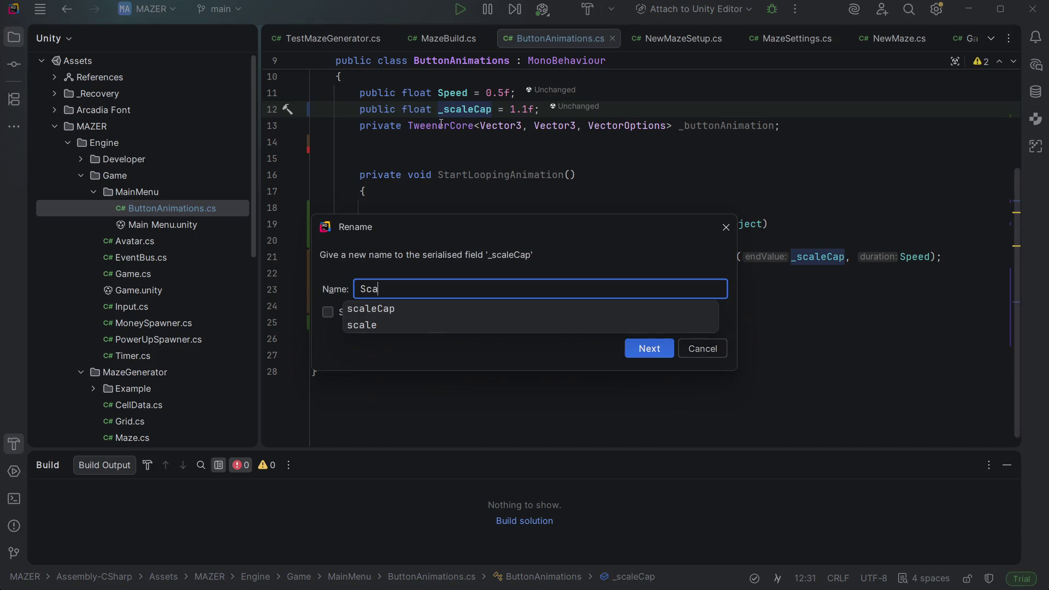
{"action": "type", "text": "Cap"}
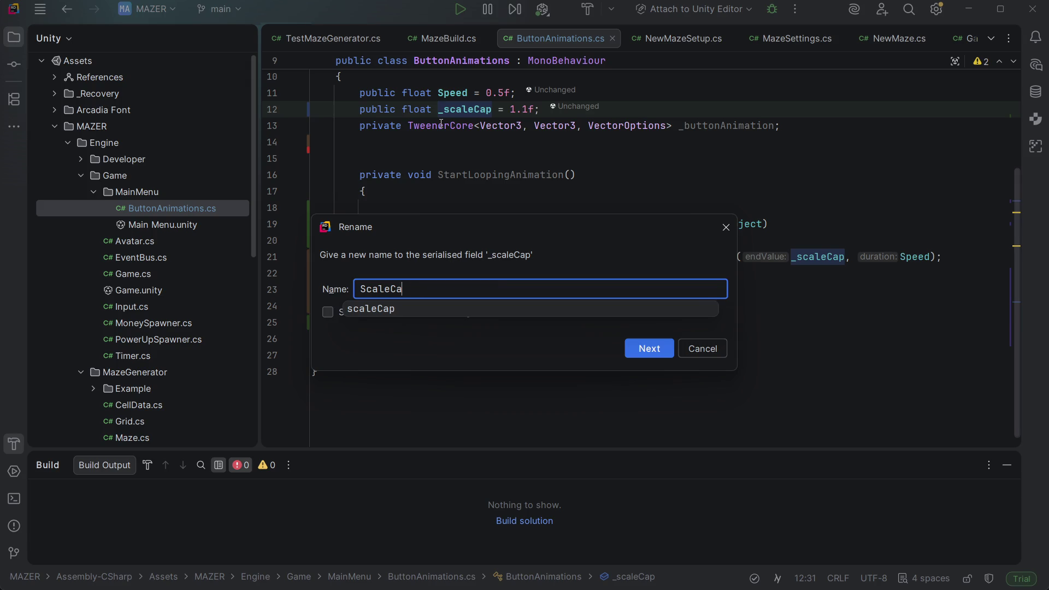
{"action": "key", "text": "Escape"}
{"action": "key", "text": "Return"}
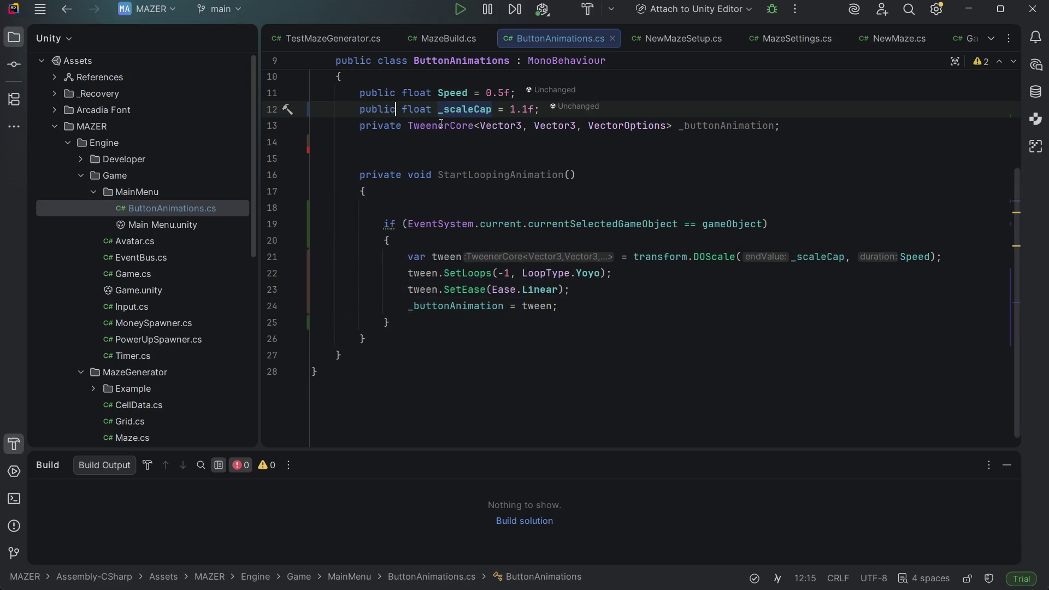
{"action": "key", "text": "alt+Return"}
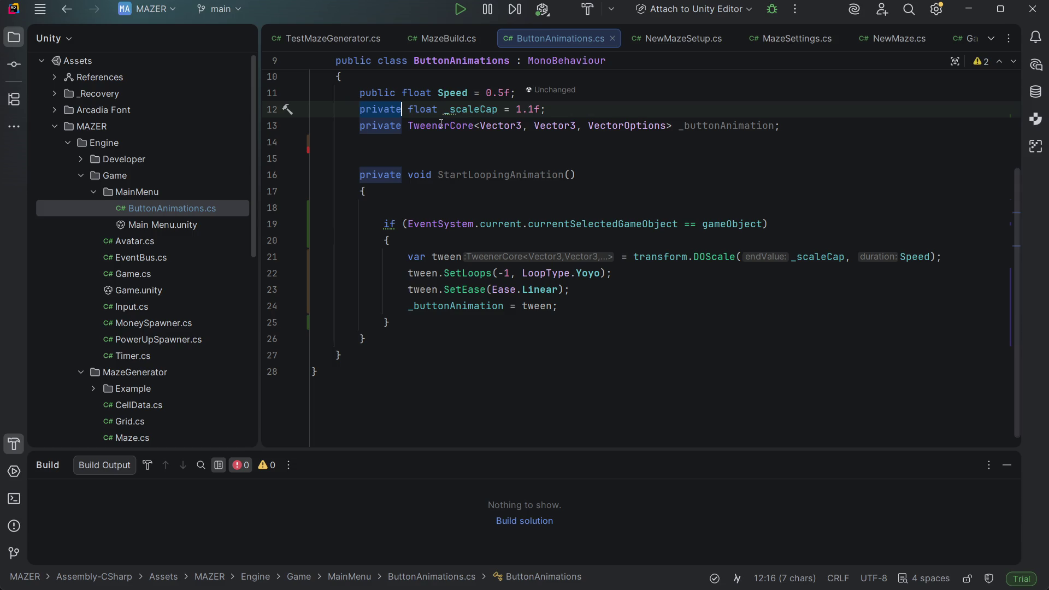
Step: Switch to Unity so the edited ButtonAnimations script recompiles
{"action": "key", "text": "Escape"}
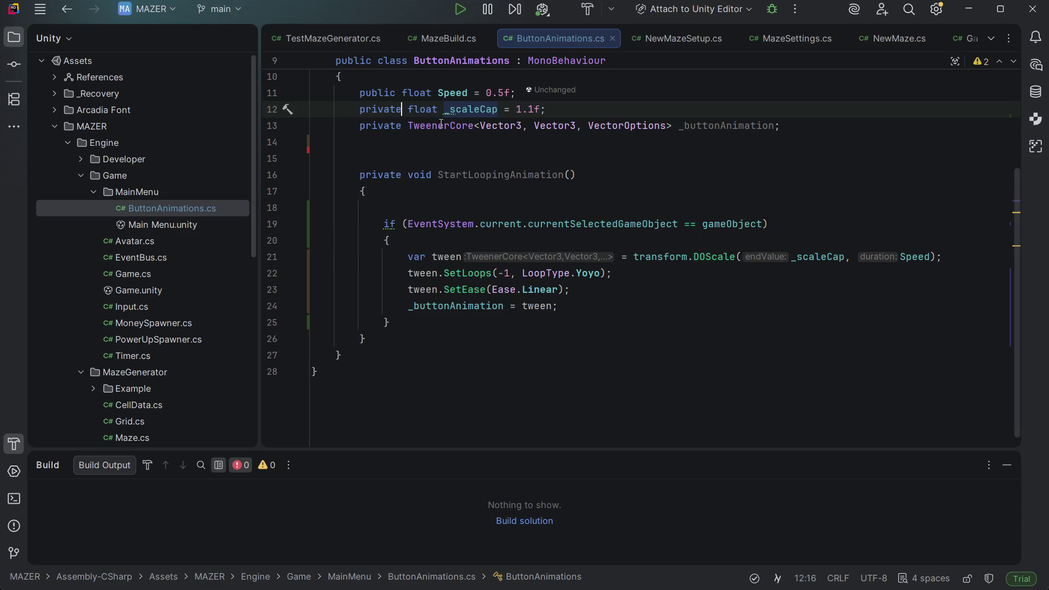
{"action": "mouse_move", "coordinate": [618, 589]}
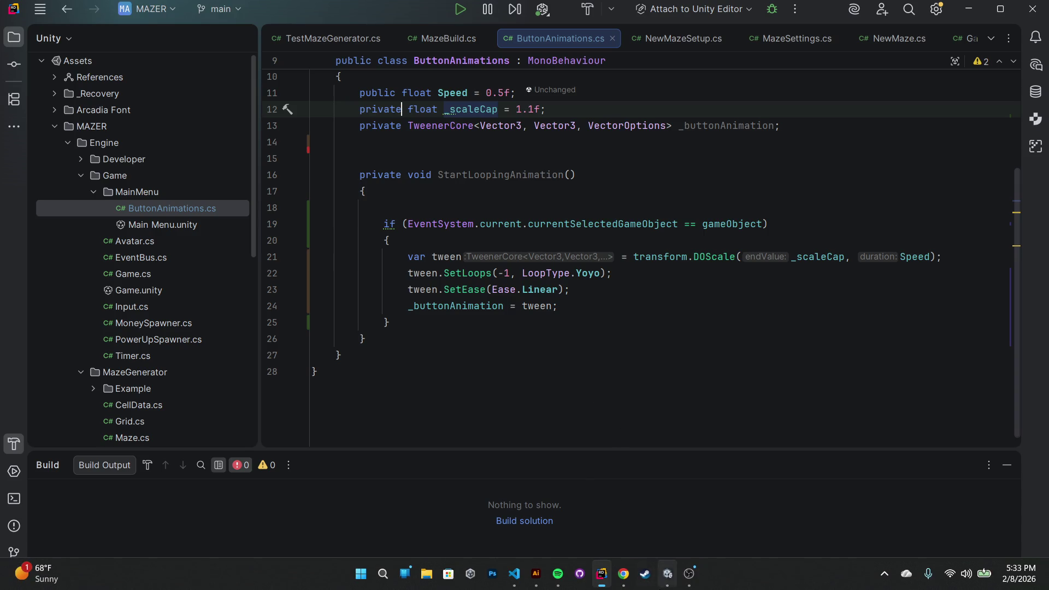
{"action": "left_click", "coordinate": [667, 586]}
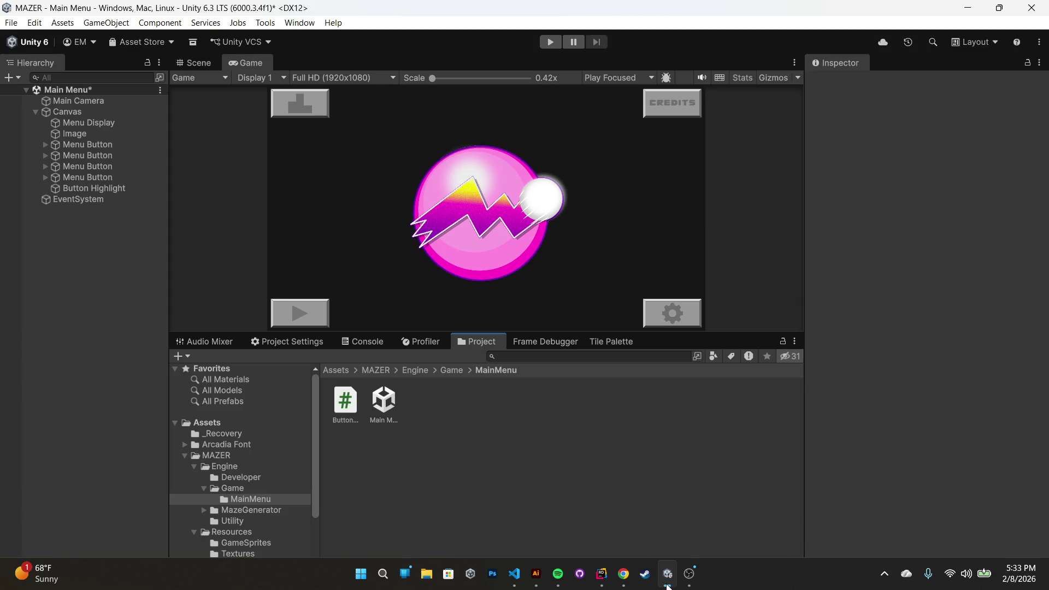
Step: Save the Main Menu scene with Ctrl+S, then move to the Button Tile artwork
{"action": "key", "text": "ctrl+s"}
{"action": "left_click", "coordinate": [536, 574]}
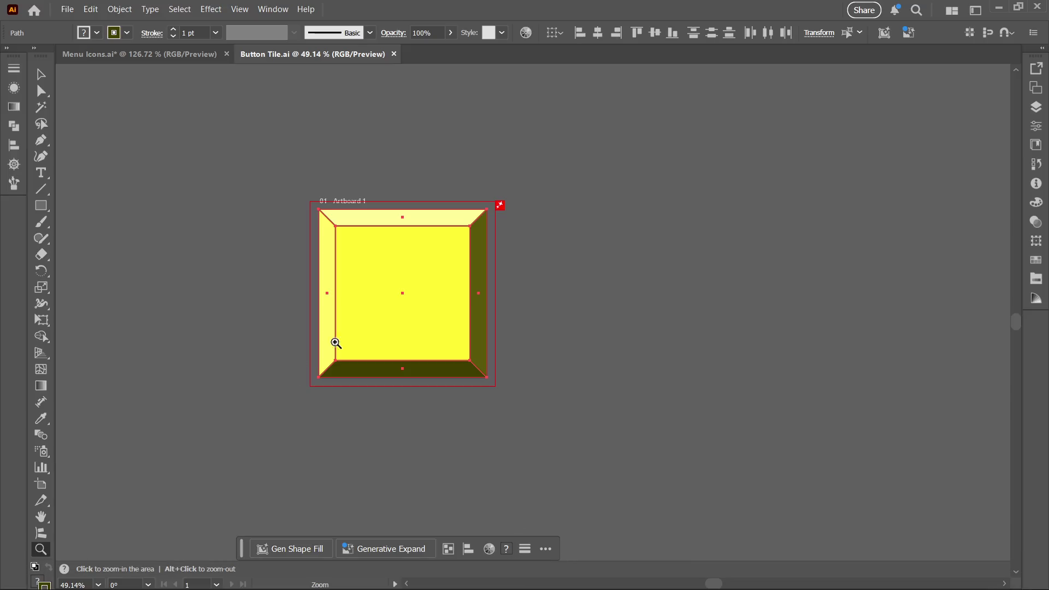
Step: Lock the Pink copy layer and rename it to Yellow
{"action": "left_click", "coordinate": [1037, 108]}
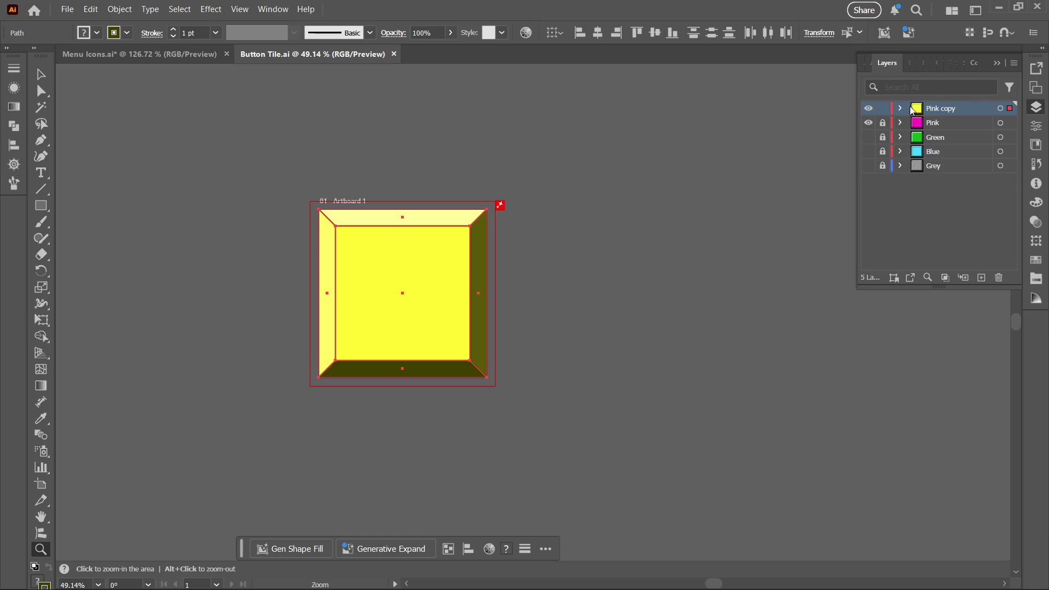
{"action": "left_click", "coordinate": [882, 108]}
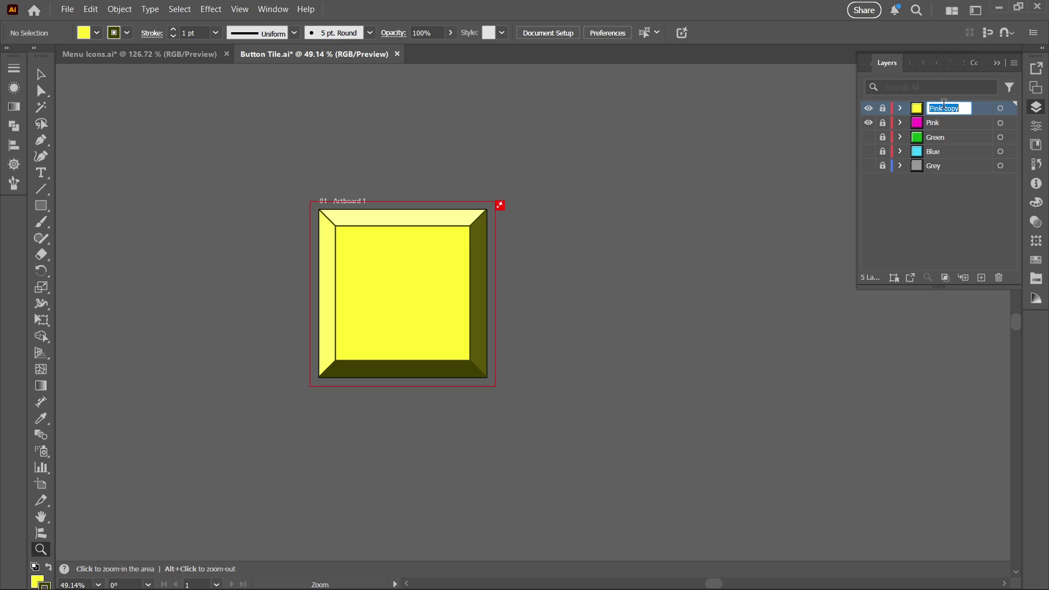
{"action": "type", "text": "Yellow"}
{"action": "key", "text": "Return"}
Step: Duplicate Yellow as Yellow copy, unlock the copy, and hide the Yellow and Pink layers
{"action": "left_click", "coordinate": [982, 278]}
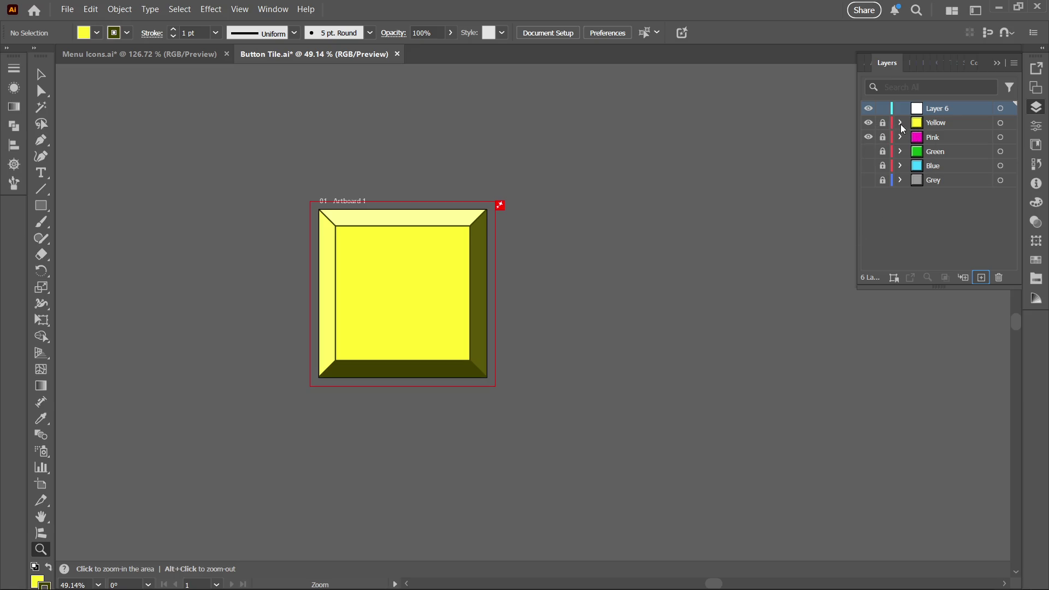
{"action": "key", "text": "ctrl+z"}
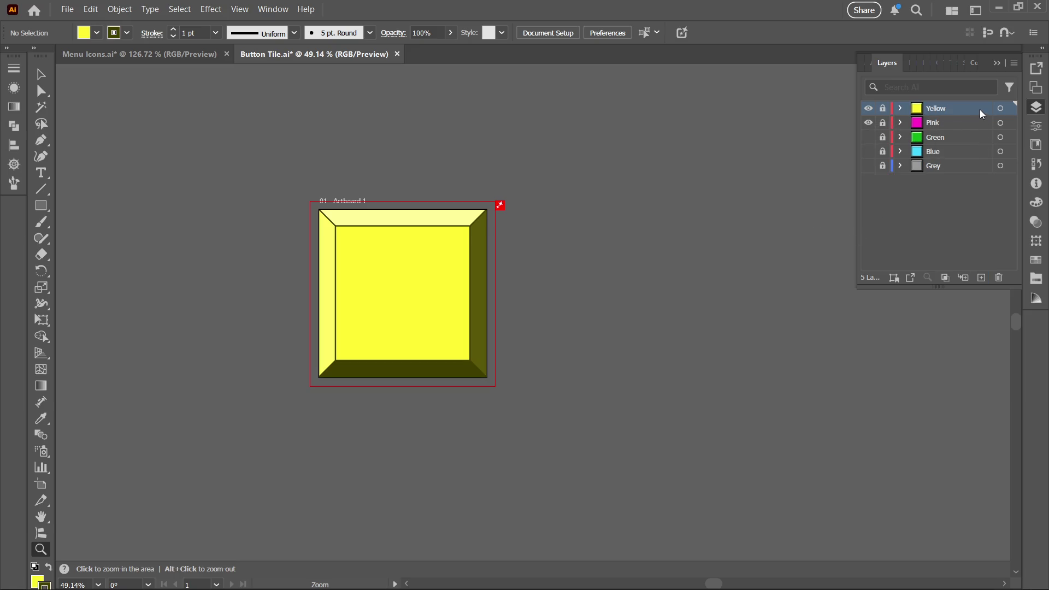
{"action": "left_click", "coordinate": [1014, 63]}
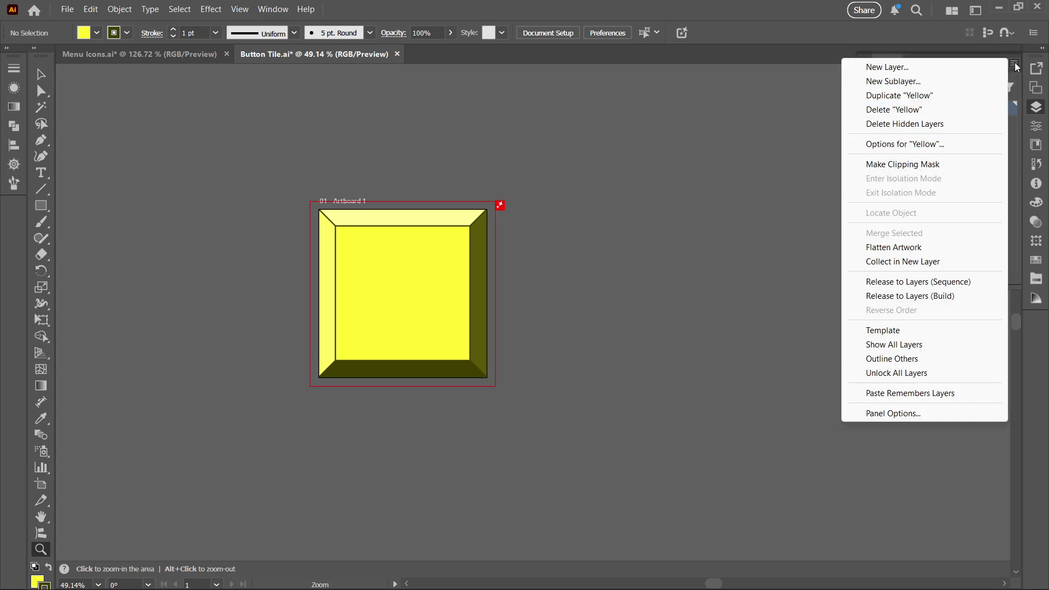
{"action": "left_click", "coordinate": [923, 97]}
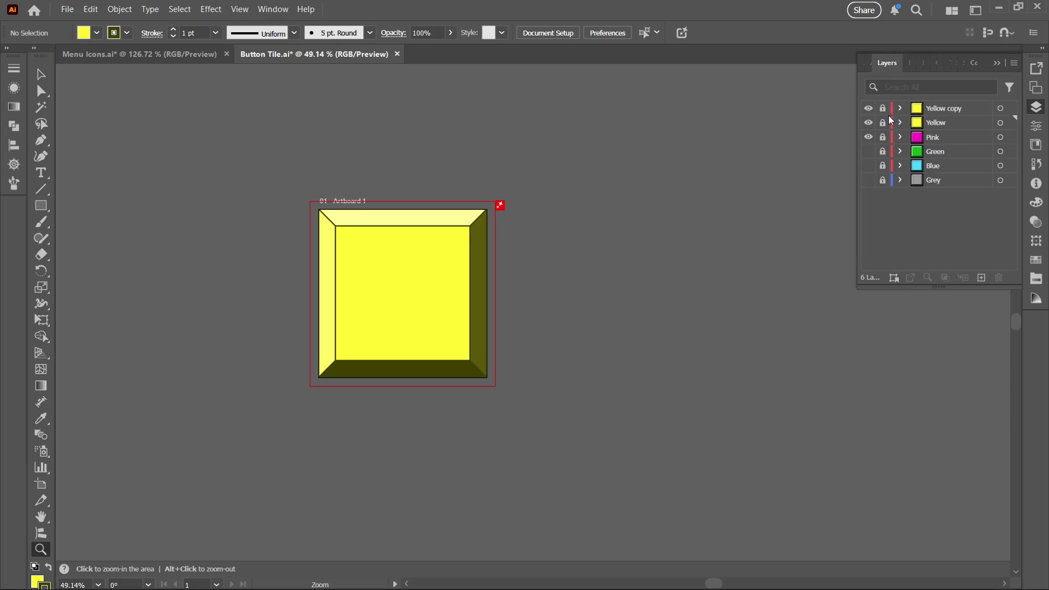
{"action": "left_click", "coordinate": [882, 108]}
{"action": "left_click", "coordinate": [868, 122]}
{"action": "left_click", "coordinate": [868, 137]}
Step: Select all shapes on the artboard and give them a white stroke
{"action": "left_click", "coordinate": [1037, 279]}
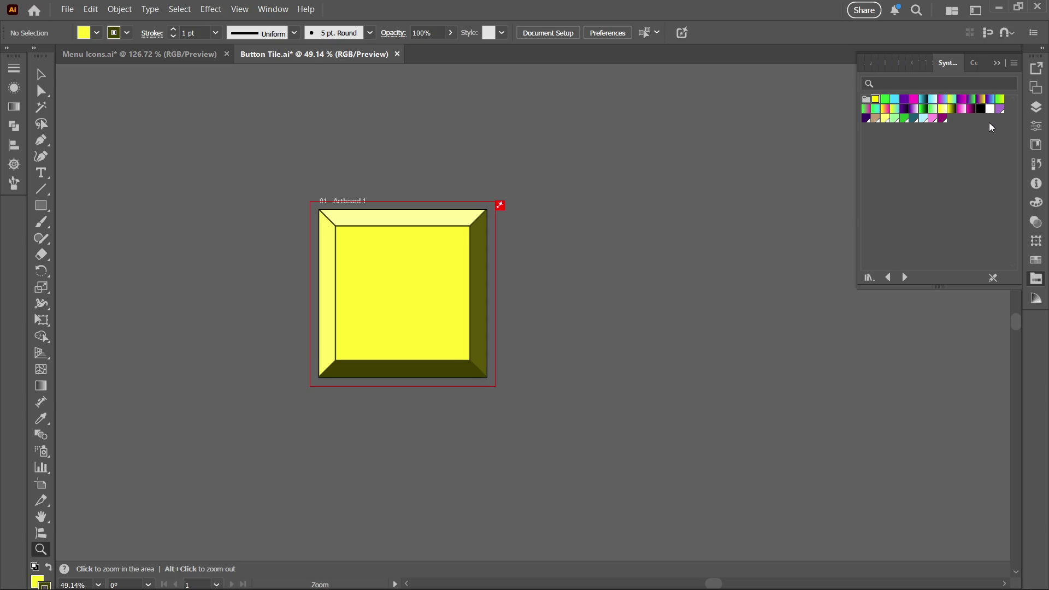
{"action": "key", "text": "ctrl+a"}
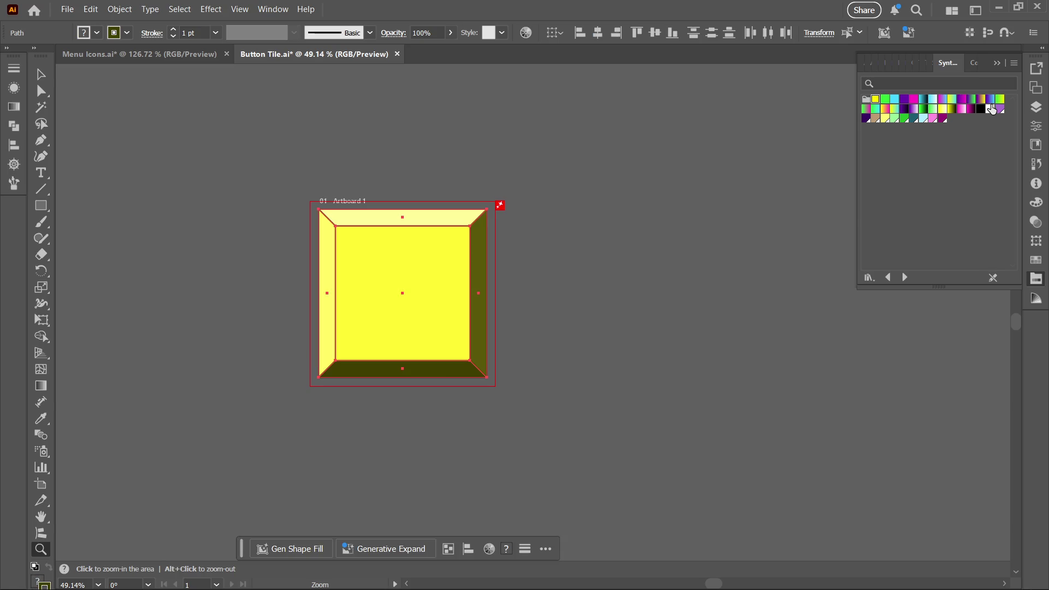
{"action": "left_click", "coordinate": [990, 109]}
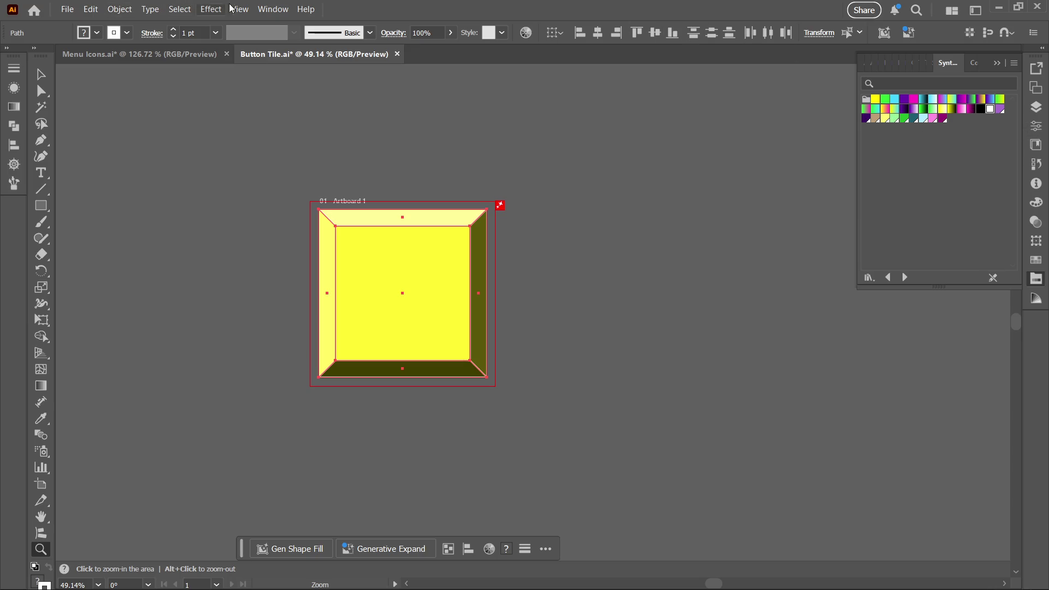
Step: Show the Color Guide panel via Window and switch to the Selection tool
{"action": "left_click", "coordinate": [274, 9]}
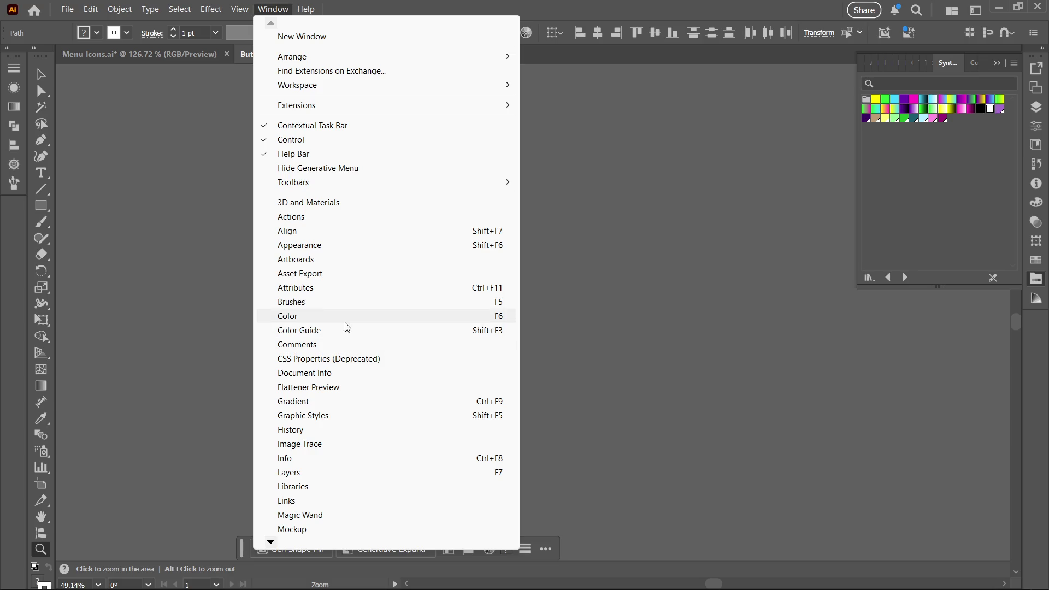
{"action": "left_click", "coordinate": [399, 327]}
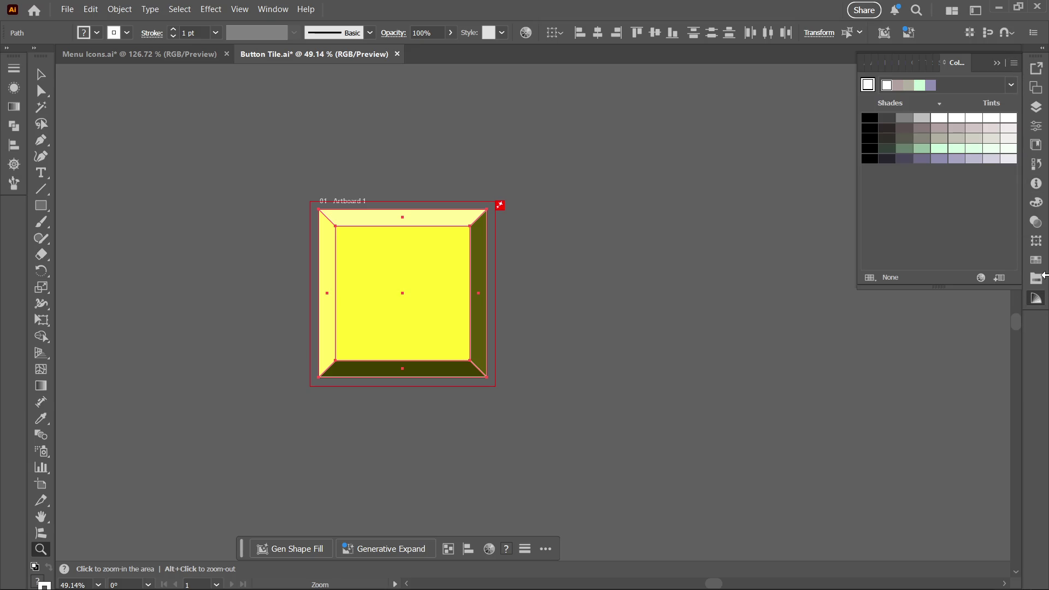
{"action": "left_click", "coordinate": [1038, 278]}
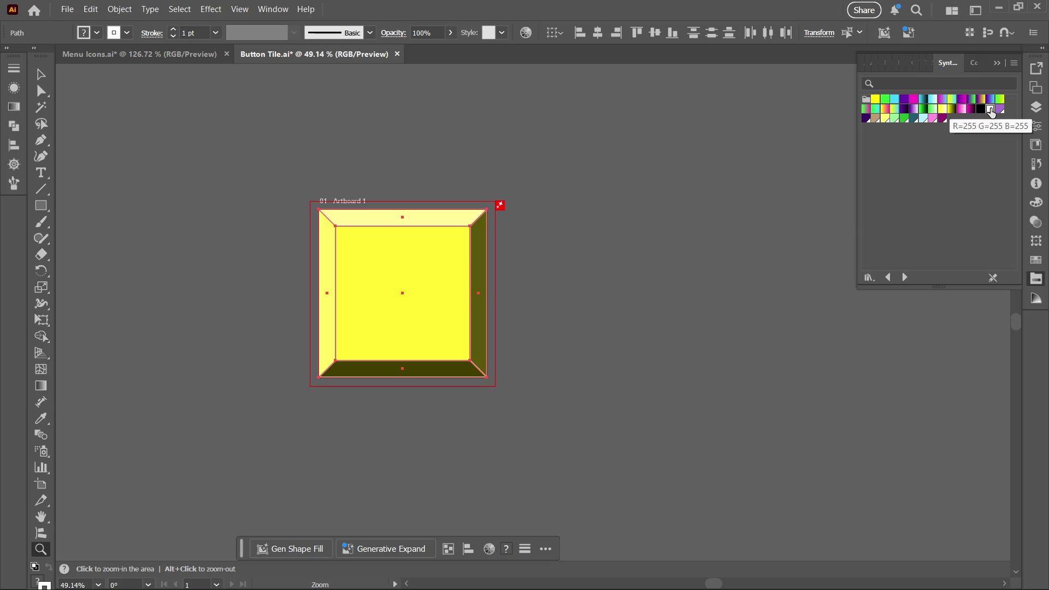
{"action": "left_click", "coordinate": [971, 65]}
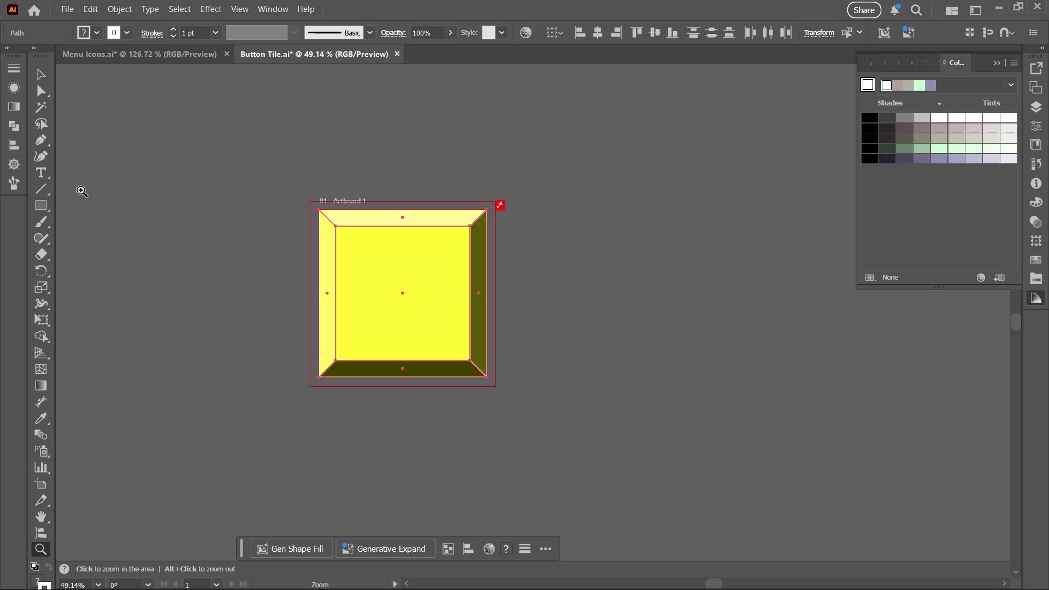
{"action": "left_click", "coordinate": [41, 75]}
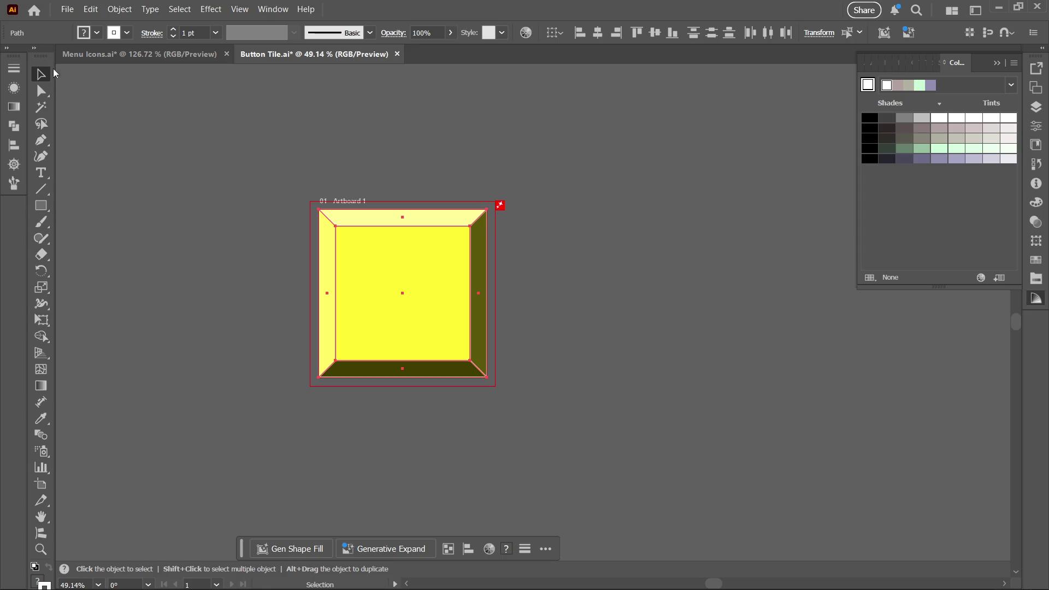
{"action": "mouse_move", "coordinate": [27, 65]}
{"action": "left_mouse_down"}
{"action": "mouse_move", "coordinate": [79, 65]}
{"action": "mouse_move", "coordinate": [69, 65]}
{"action": "left_mouse_up"}
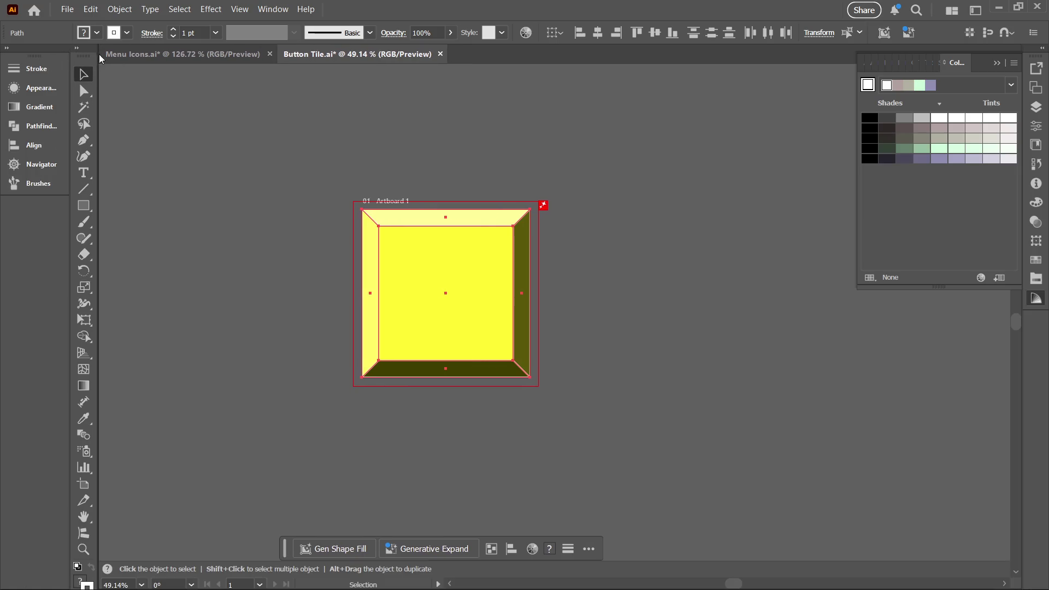
Step: Show the tools in two columns and move the left side panels into the right dock
{"action": "left_click", "coordinate": [76, 49]}
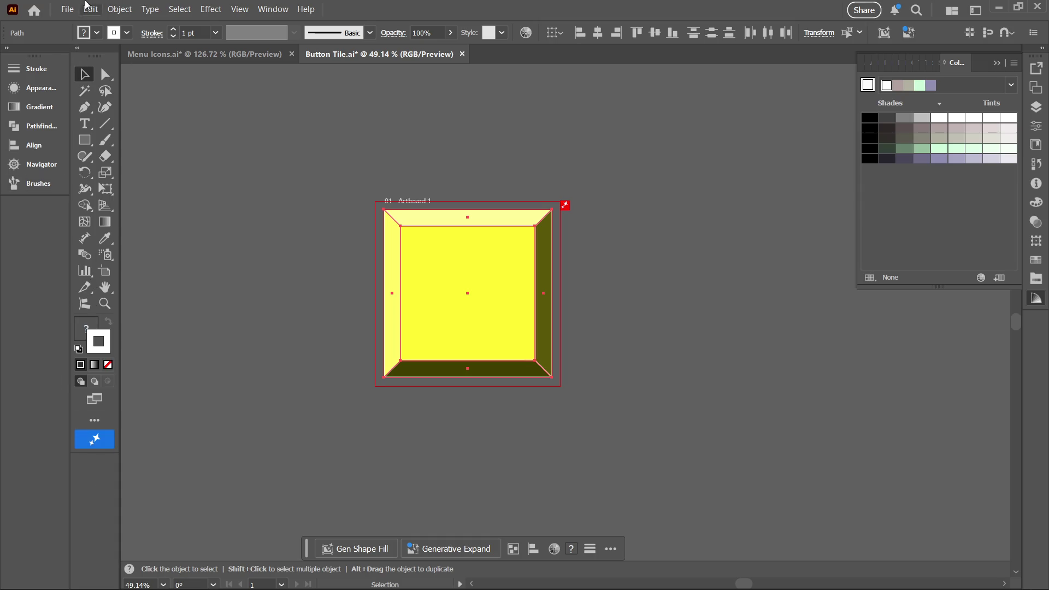
{"action": "left_click", "coordinate": [5, 49]}
{"action": "left_click", "coordinate": [5, 50]}
{"action": "left_click_drag", "start_coordinate": [68, 59], "coordinate": [37, 62]}
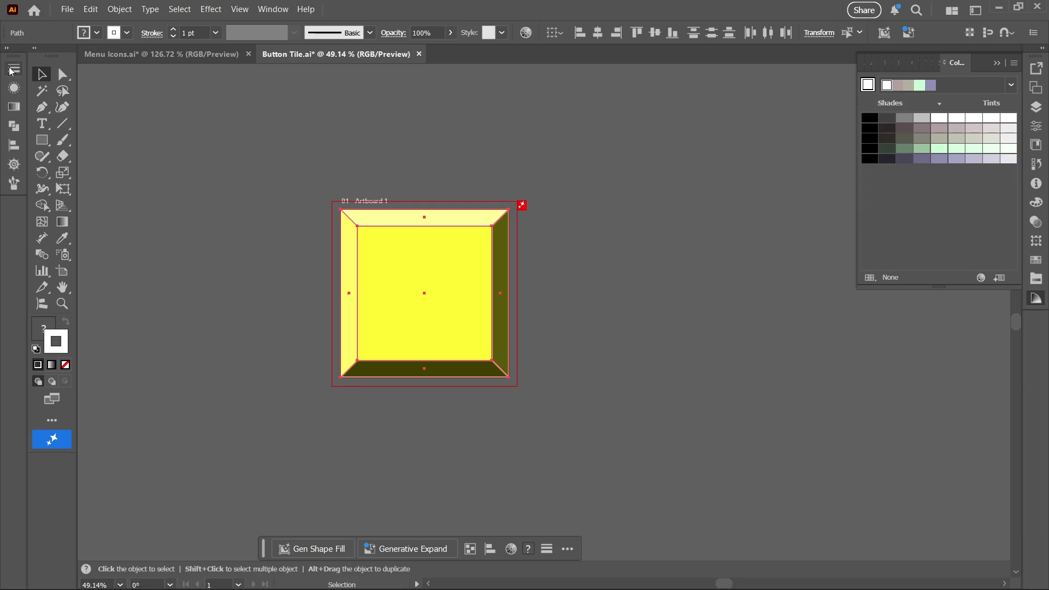
{"action": "mouse_move", "coordinate": [14, 59]}
{"action": "left_mouse_down"}
{"action": "mouse_move", "coordinate": [194, 135]}
{"action": "mouse_move", "coordinate": [920, 263]}
{"action": "mouse_move", "coordinate": [1033, 305]}
{"action": "mouse_move", "coordinate": [1030, 325]}
{"action": "left_mouse_up"}
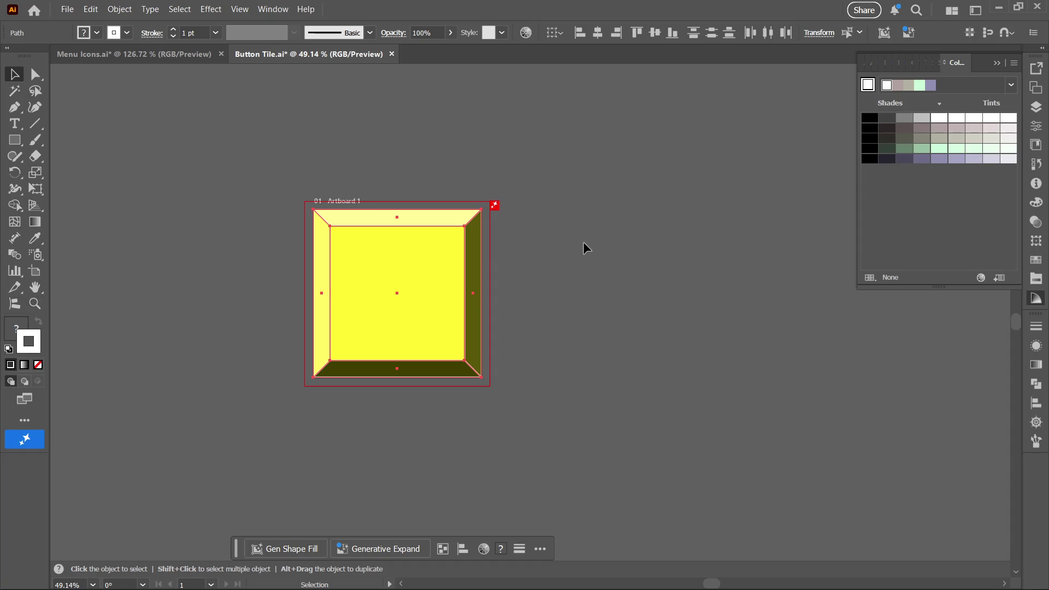
Step: Set the tile outlines to a dark grey Color Guide shade and make fill the active colour
{"action": "left_click", "coordinate": [887, 118]}
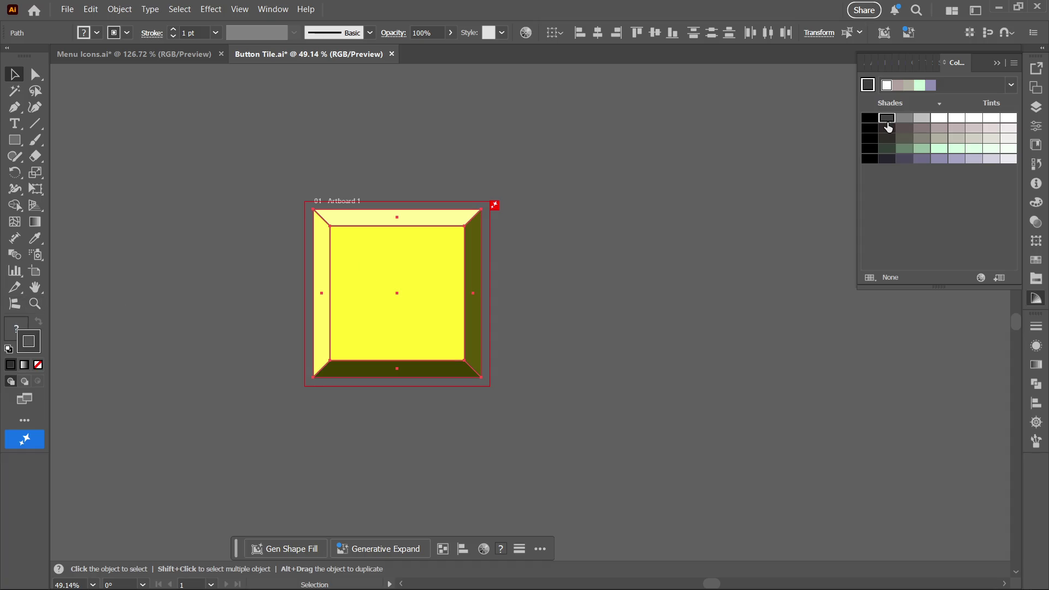
{"action": "left_click", "coordinate": [15, 330]}
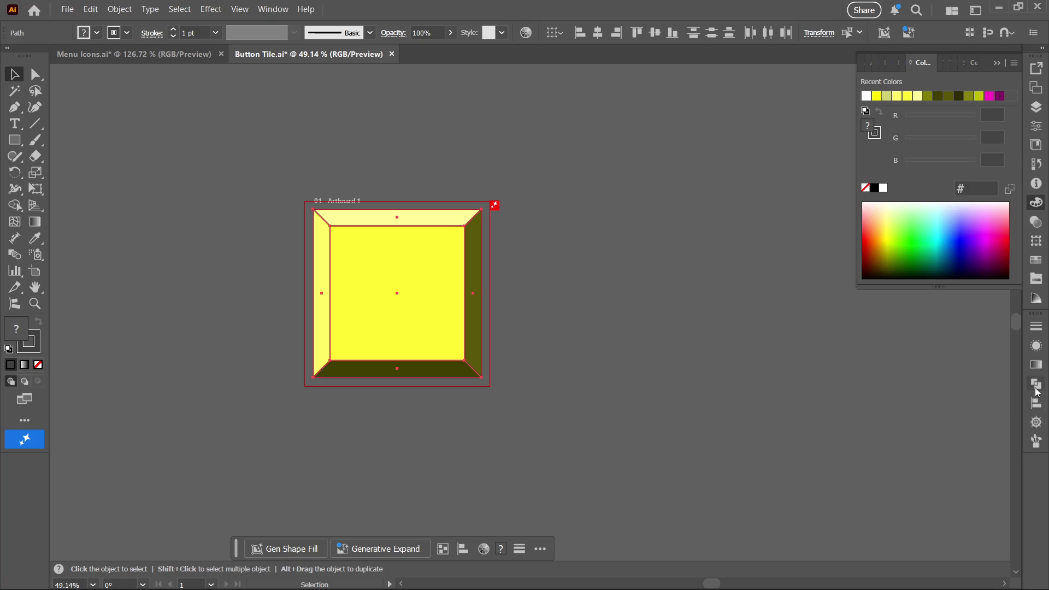
{"action": "left_click", "coordinate": [1040, 278]}
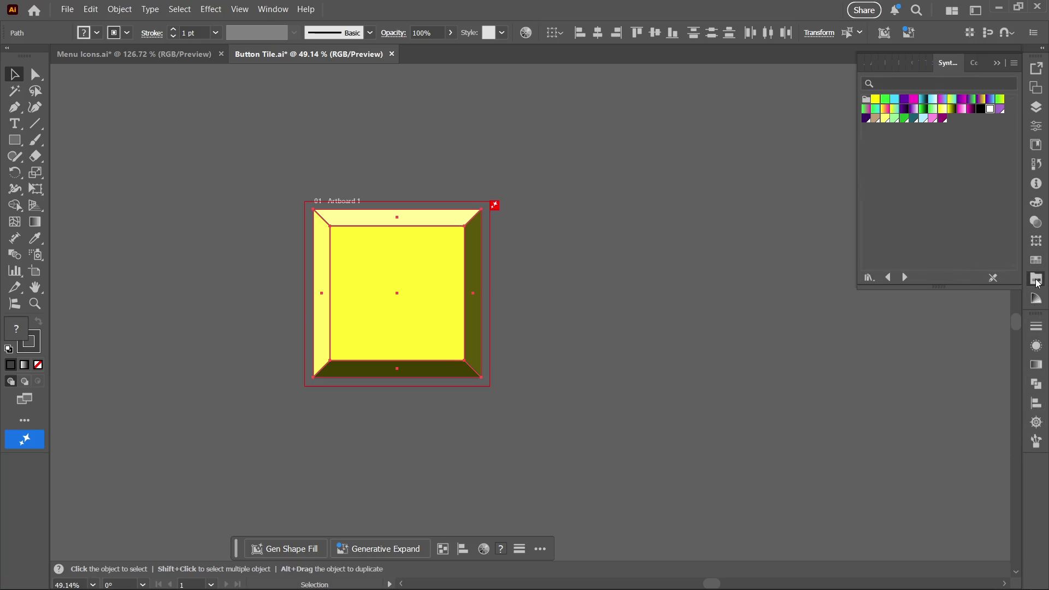
Step: Fill every tile shape with the white swatch and return to the Color Guide panel
{"action": "left_click", "coordinate": [991, 110]}
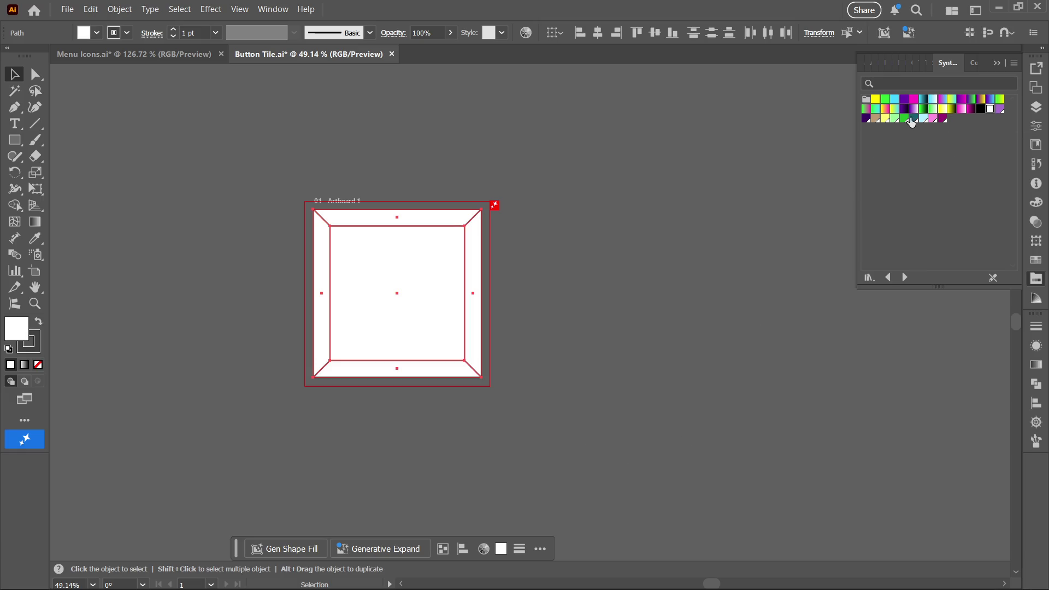
{"action": "left_click", "coordinate": [920, 66]}
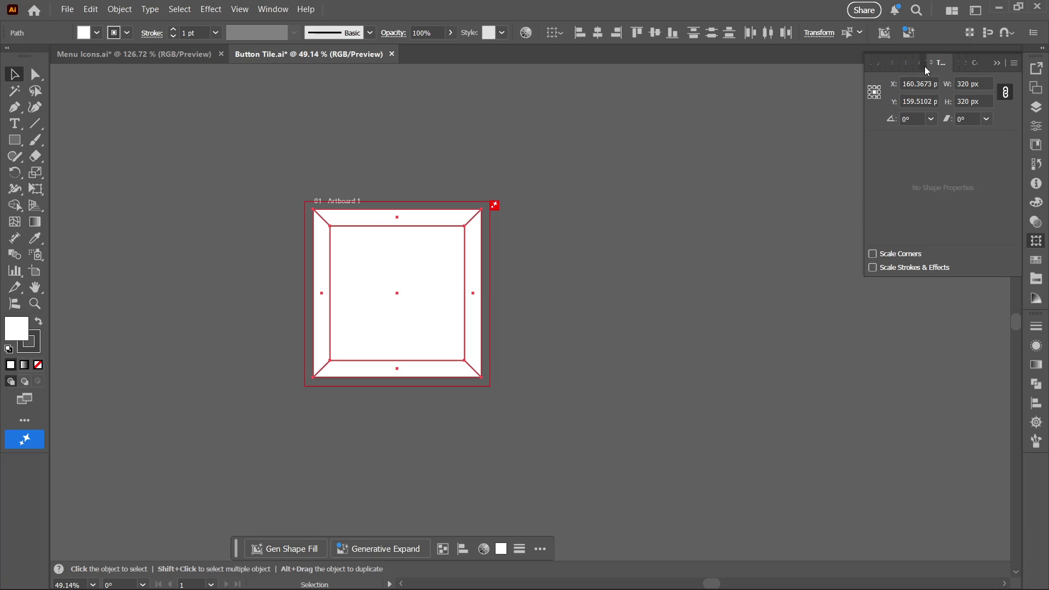
{"action": "left_click", "coordinate": [929, 67]}
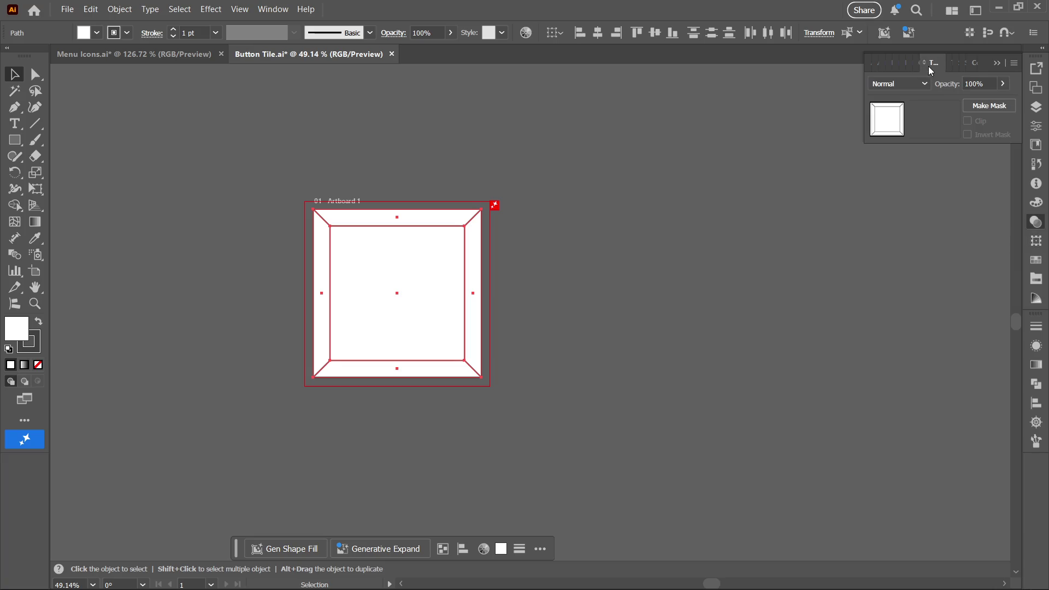
{"action": "left_click", "coordinate": [971, 66]}
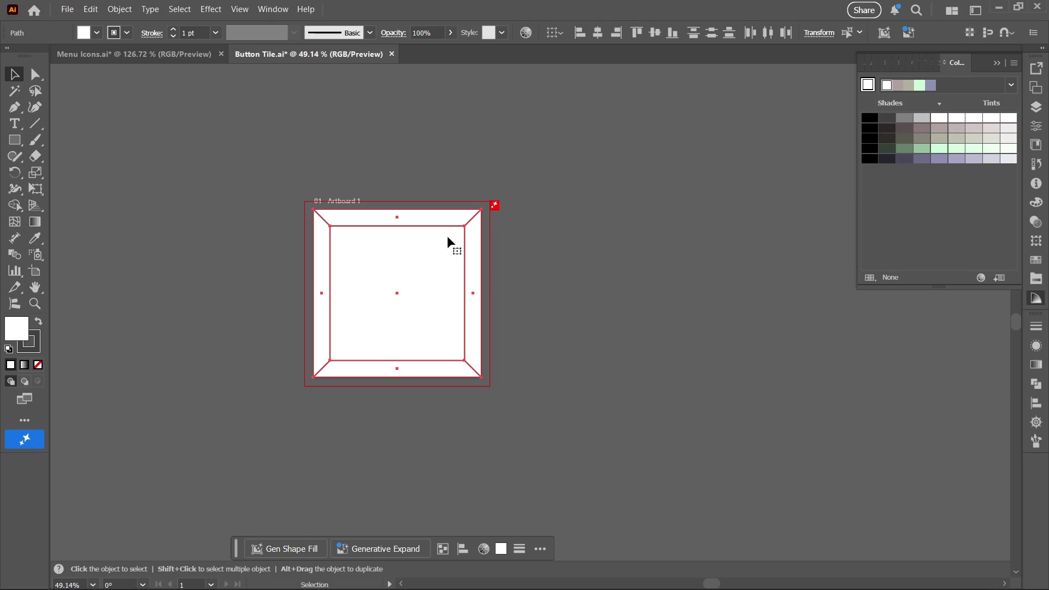
{"action": "key", "text": "a"}
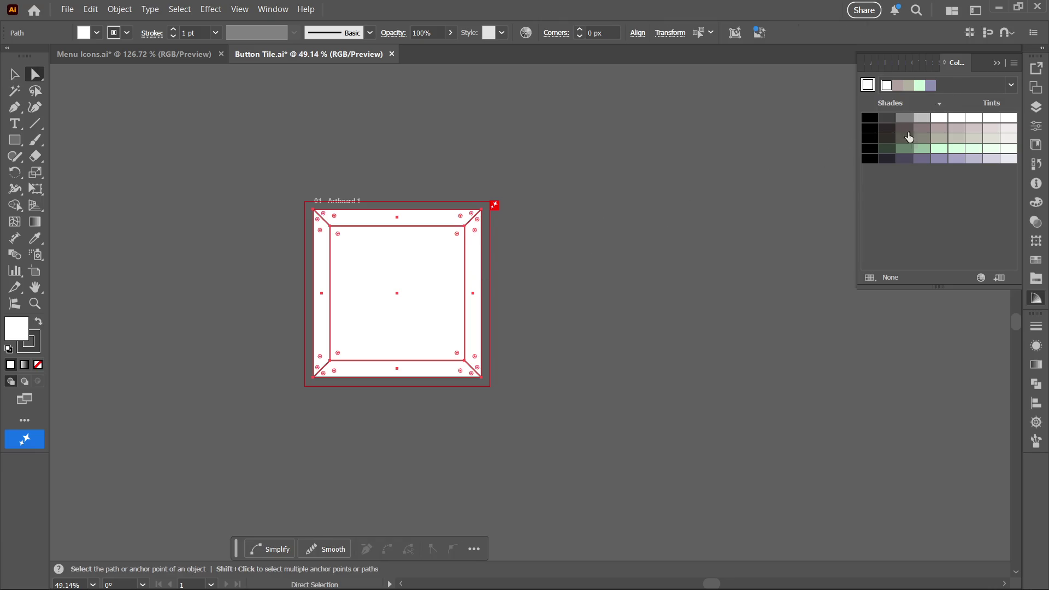
Step: Give the right bevel strip a grey fill and the bottom bevel a mid-grey fill
{"action": "left_click", "coordinate": [923, 121]}
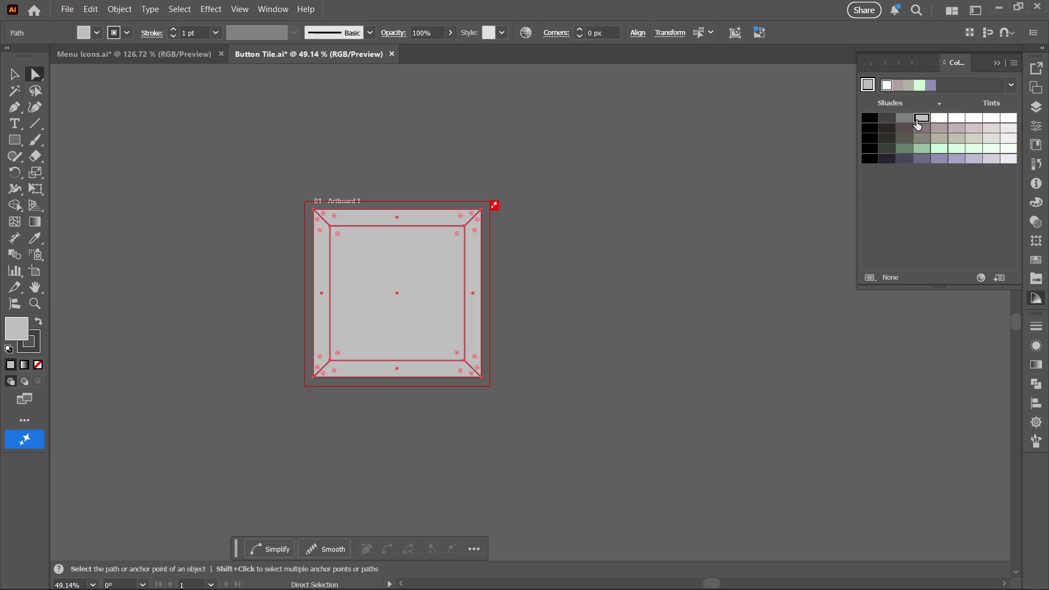
{"action": "key", "text": "ctrl+z"}
{"action": "left_click", "coordinate": [726, 221]}
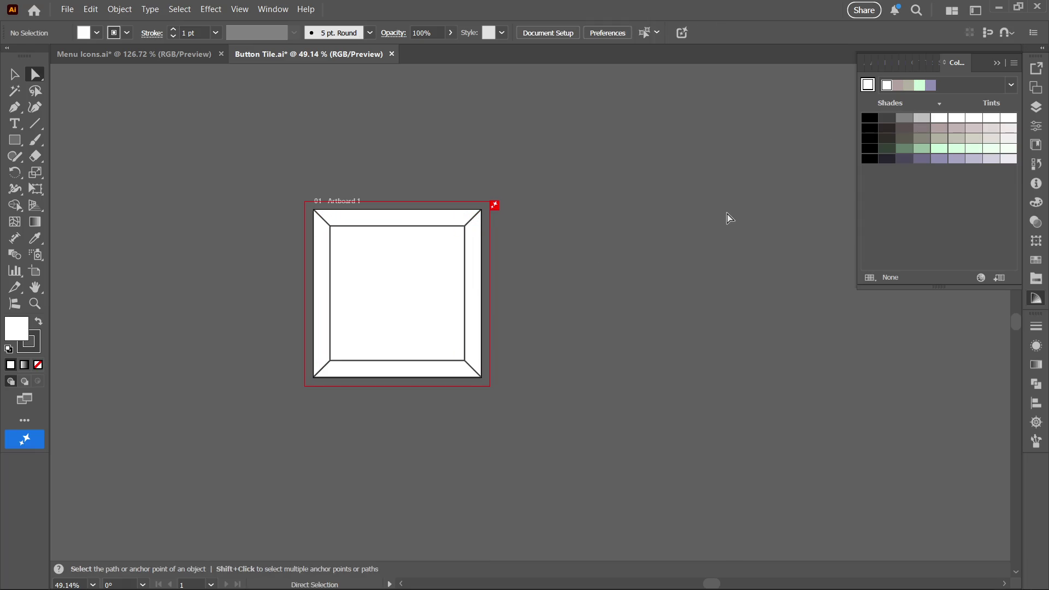
{"action": "left_click", "coordinate": [474, 303]}
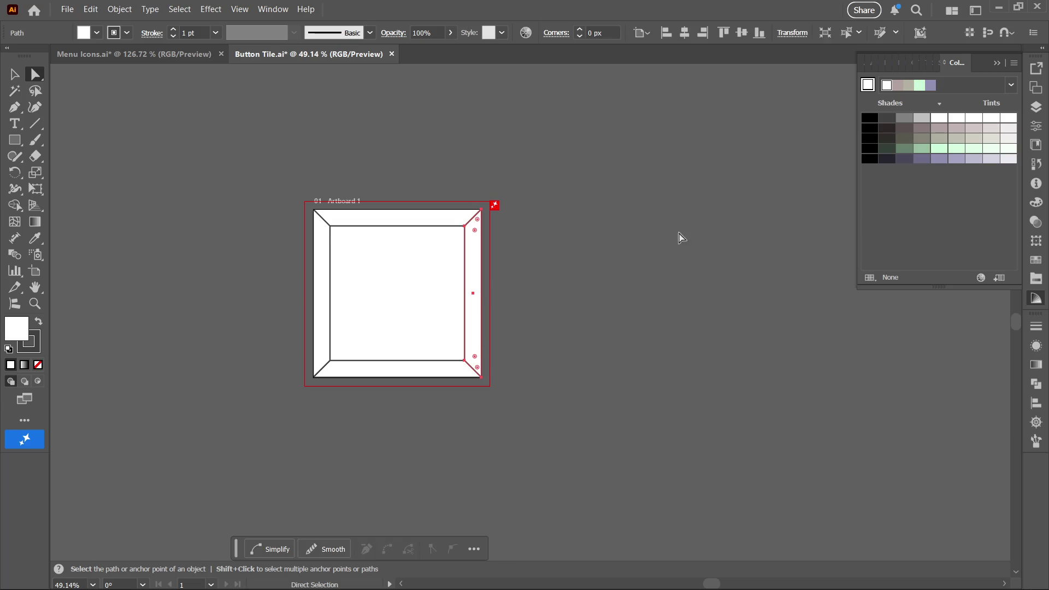
{"action": "left_click", "coordinate": [921, 120]}
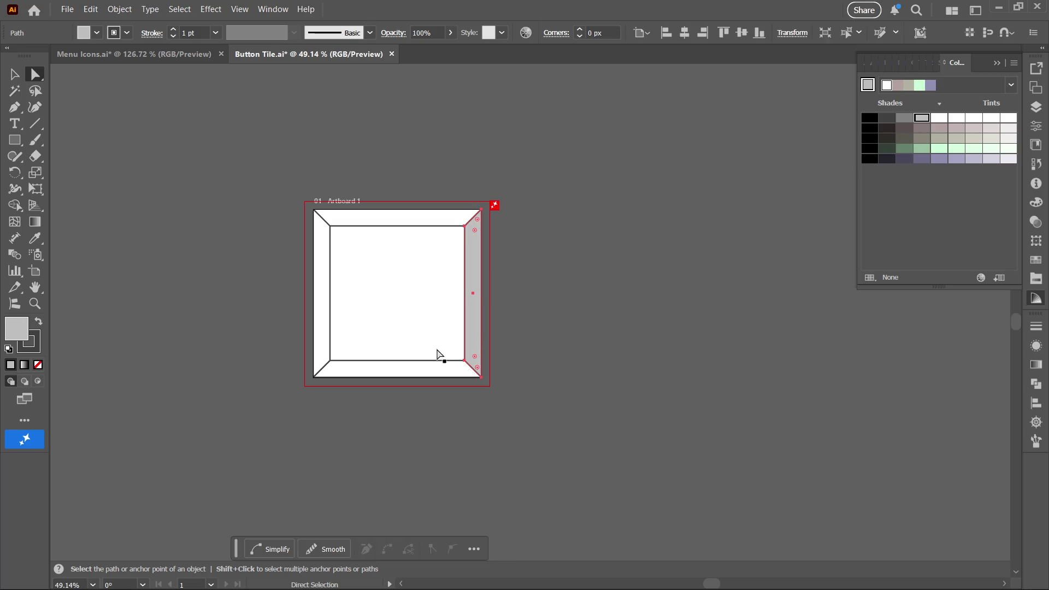
{"action": "left_click", "coordinate": [431, 367]}
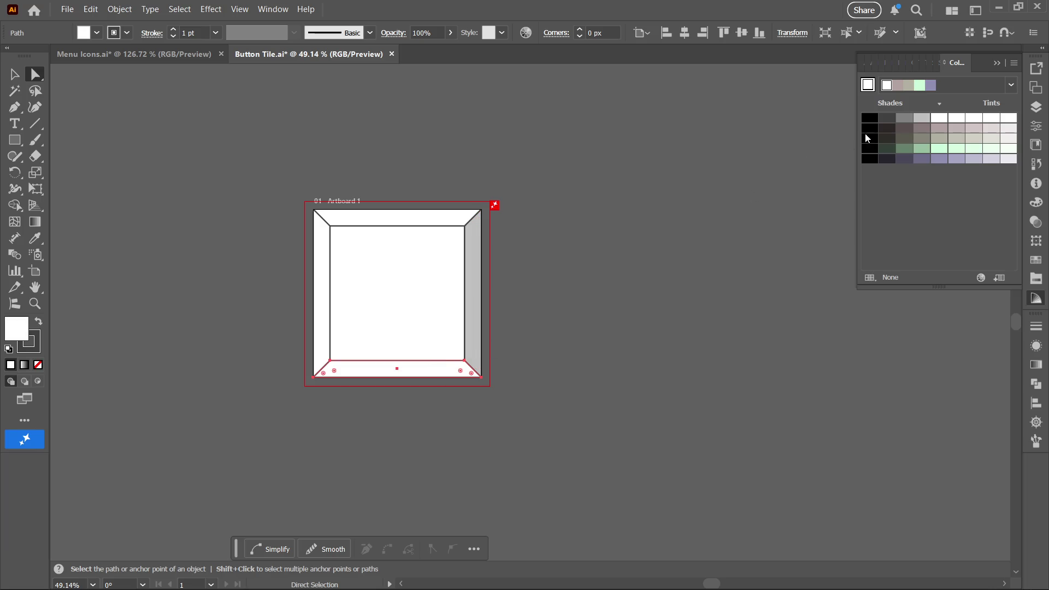
{"action": "left_click", "coordinate": [905, 119]}
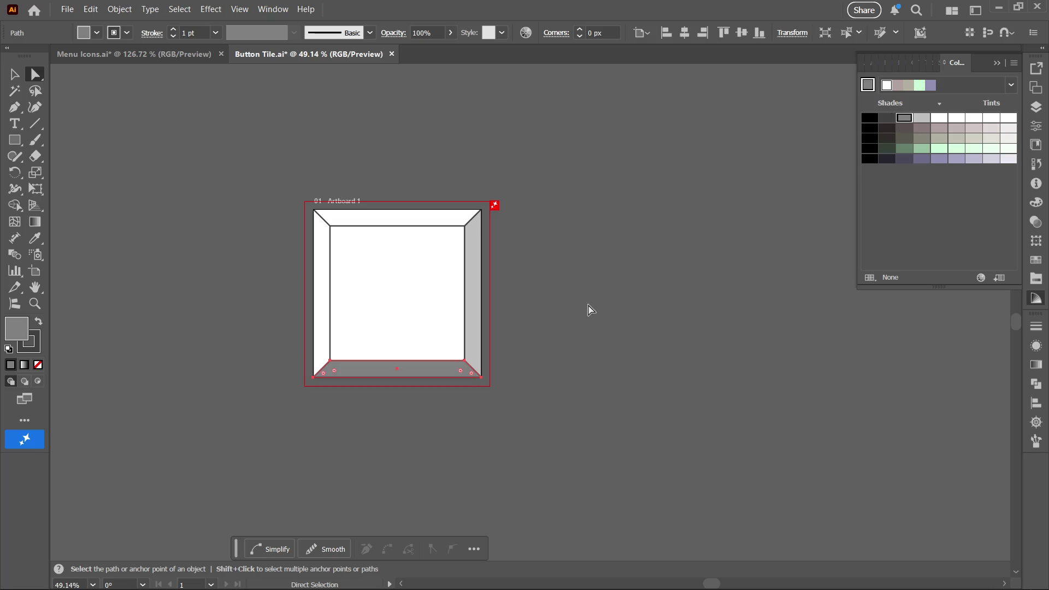
Step: Give the left bevel a pale tint and the top bevel an even paler tint
{"action": "left_click", "coordinate": [444, 330]}
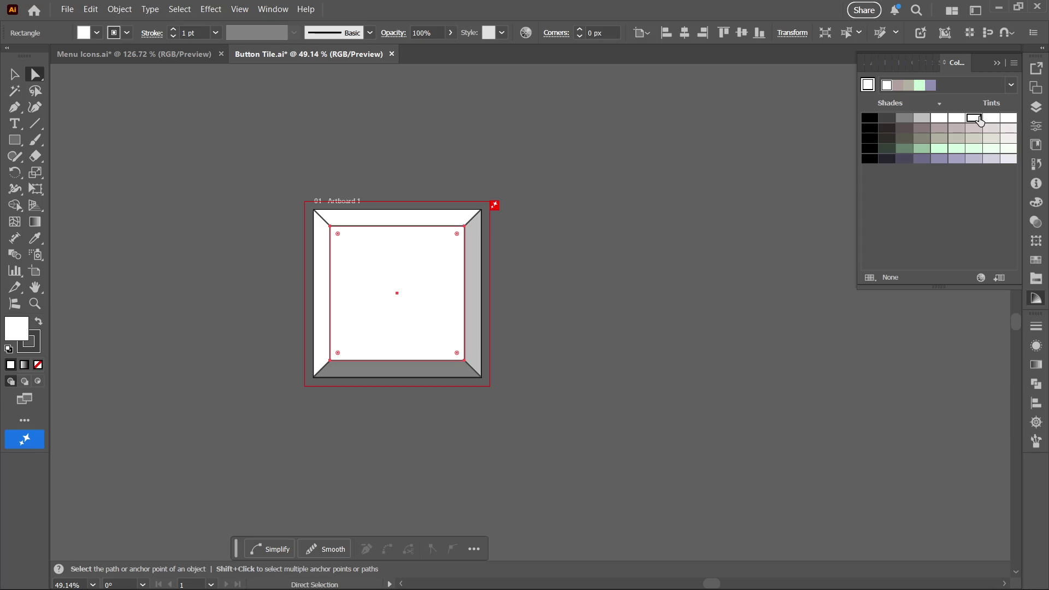
{"action": "left_click", "coordinate": [326, 298]}
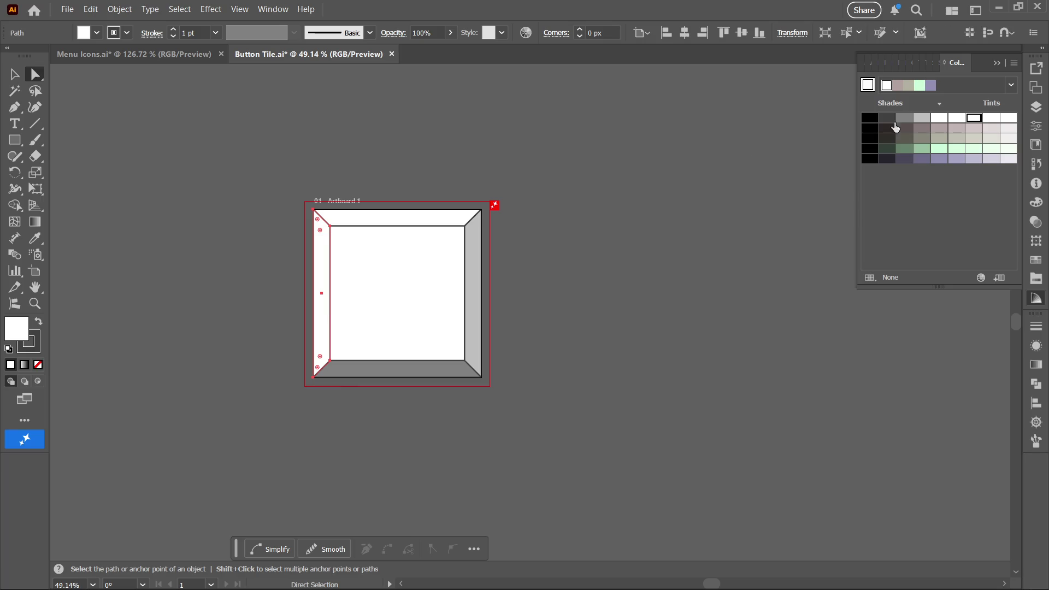
{"action": "left_click", "coordinate": [992, 119]}
{"action": "left_click", "coordinate": [439, 219]}
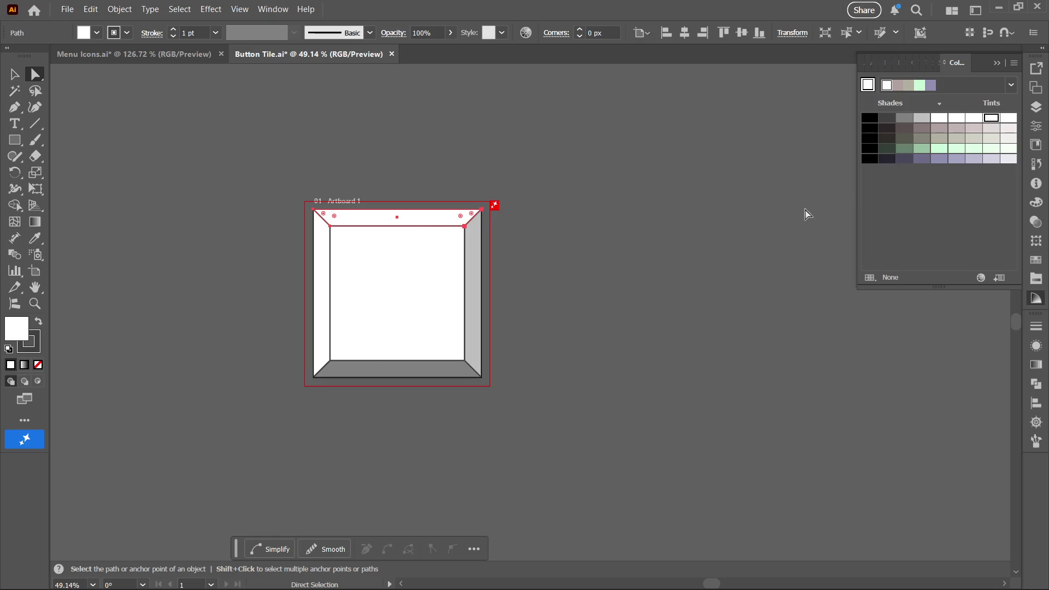
{"action": "left_click", "coordinate": [1009, 118]}
{"action": "left_click", "coordinate": [413, 370]}
{"action": "left_click", "coordinate": [514, 319]}
Step: Fill the tile's bottom bevel trapezoid with a light grey from the Color Guide
{"action": "key", "text": "z"}
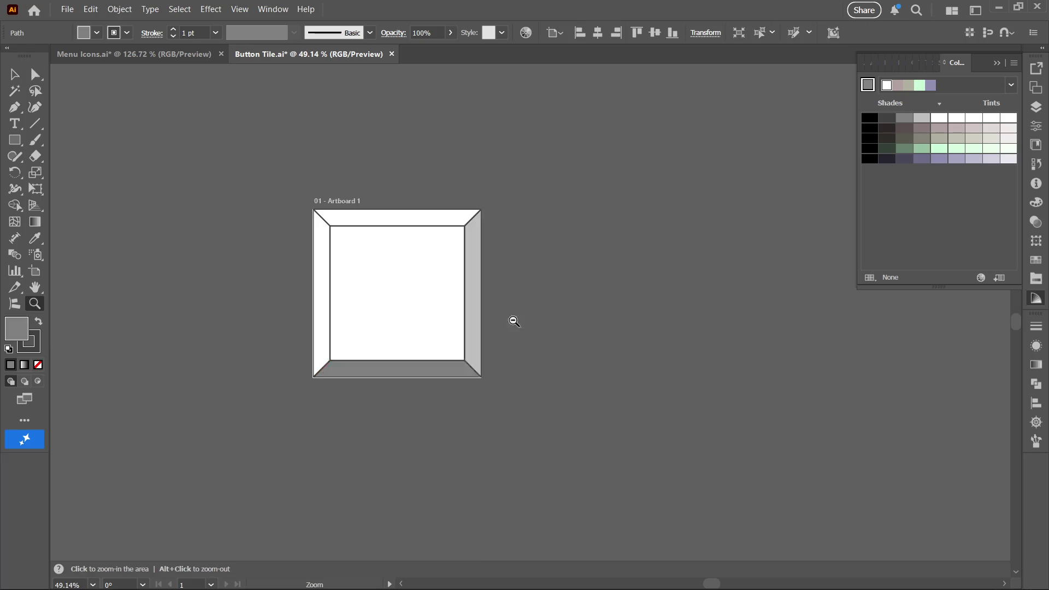
{"action": "left_click_drag", "start_coordinate": [513, 318], "coordinate": [363, 347]}
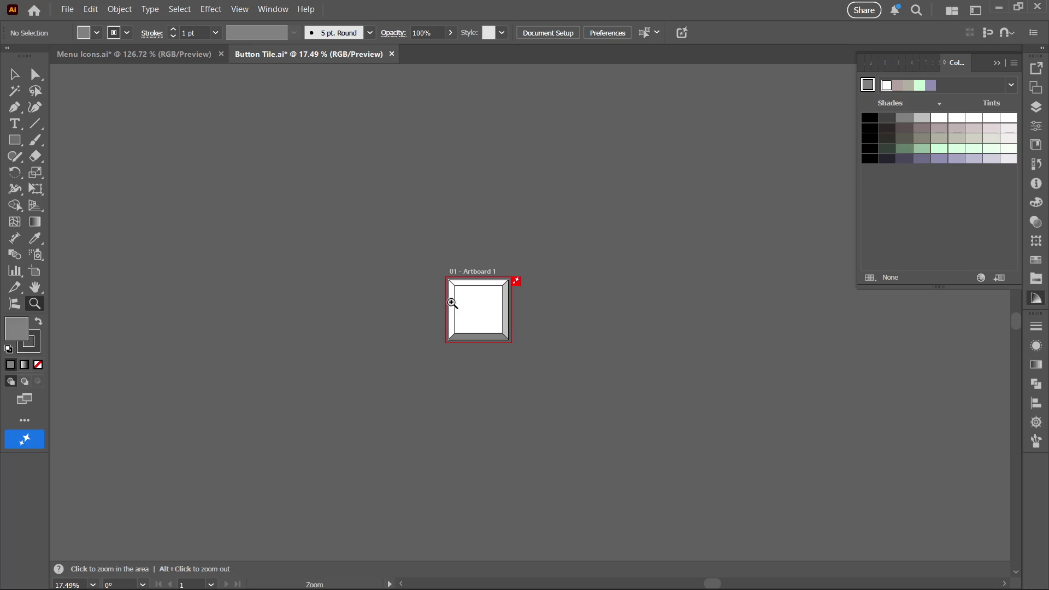
{"action": "scroll", "coordinate": [569, 246], "scroll_direction": "up", "scroll_amount": 5}
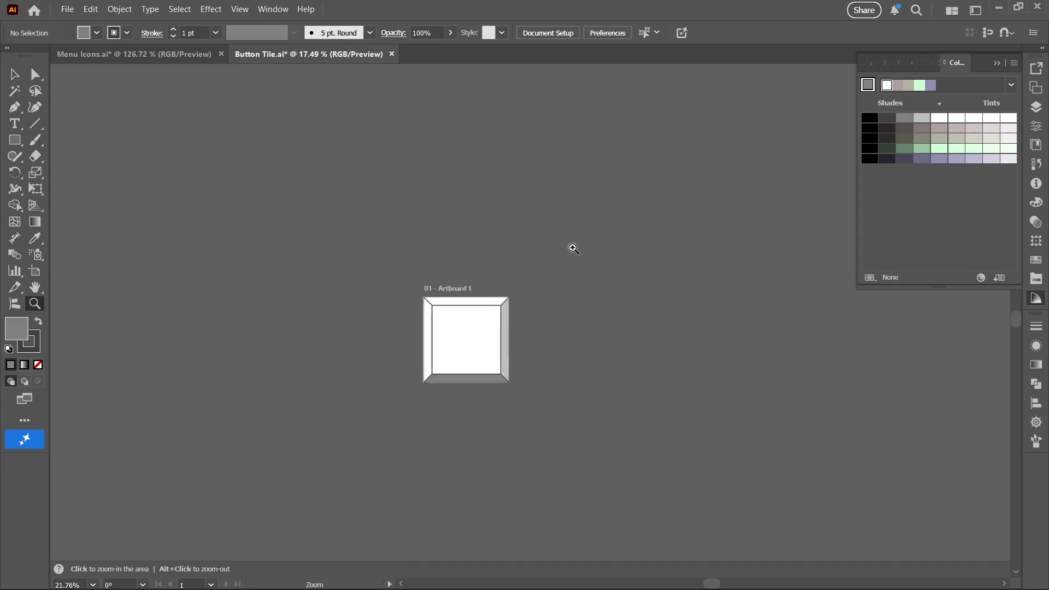
{"action": "left_click_drag", "start_coordinate": [380, 297], "coordinate": [370, 274]}
{"action": "key", "text": "a"}
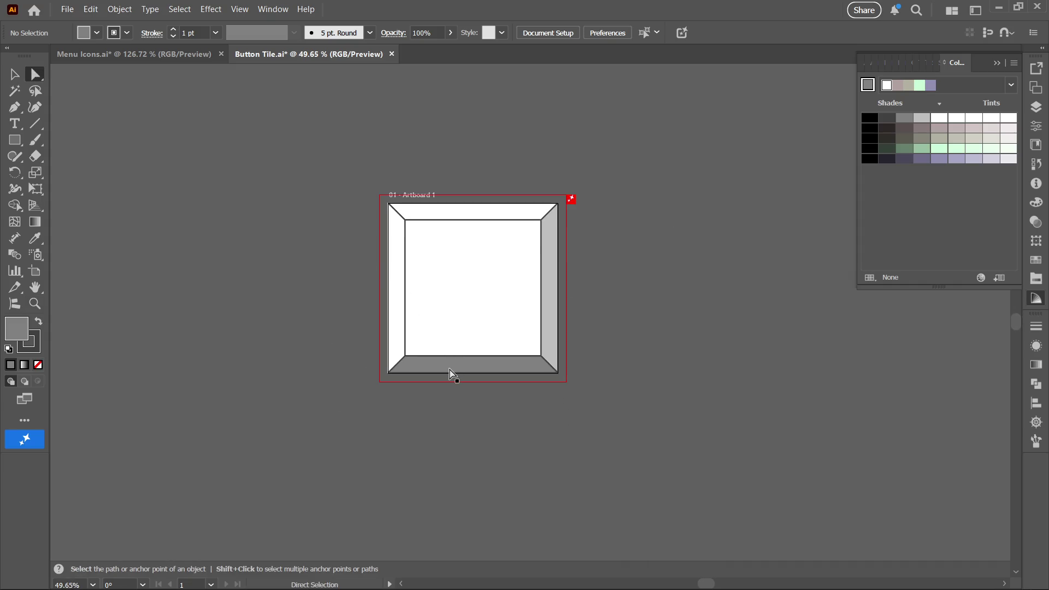
{"action": "left_click", "coordinate": [452, 373]}
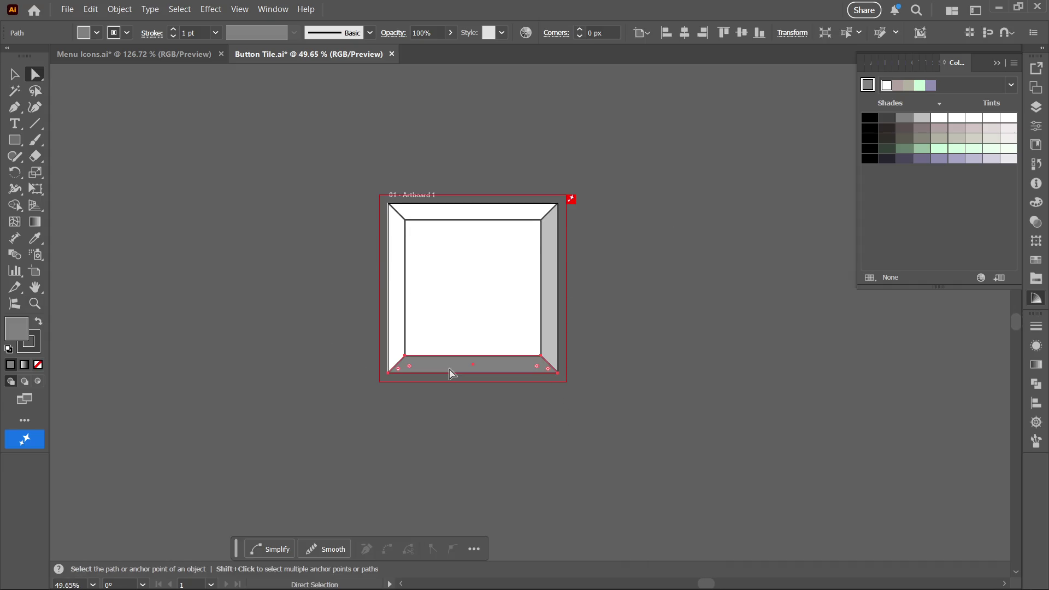
{"action": "left_click", "coordinate": [934, 121]}
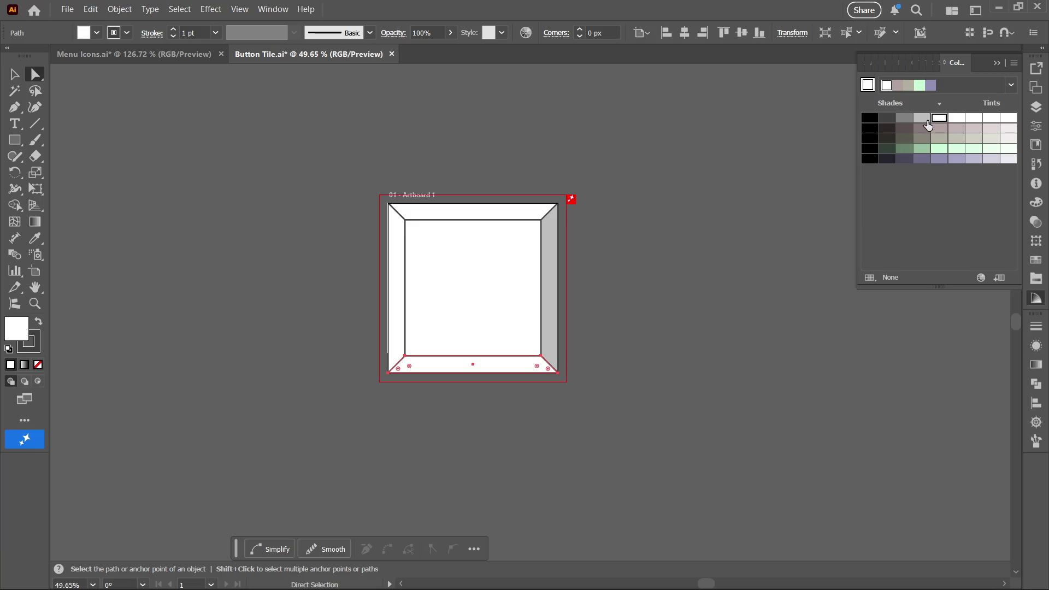
{"action": "left_click", "coordinate": [923, 121]}
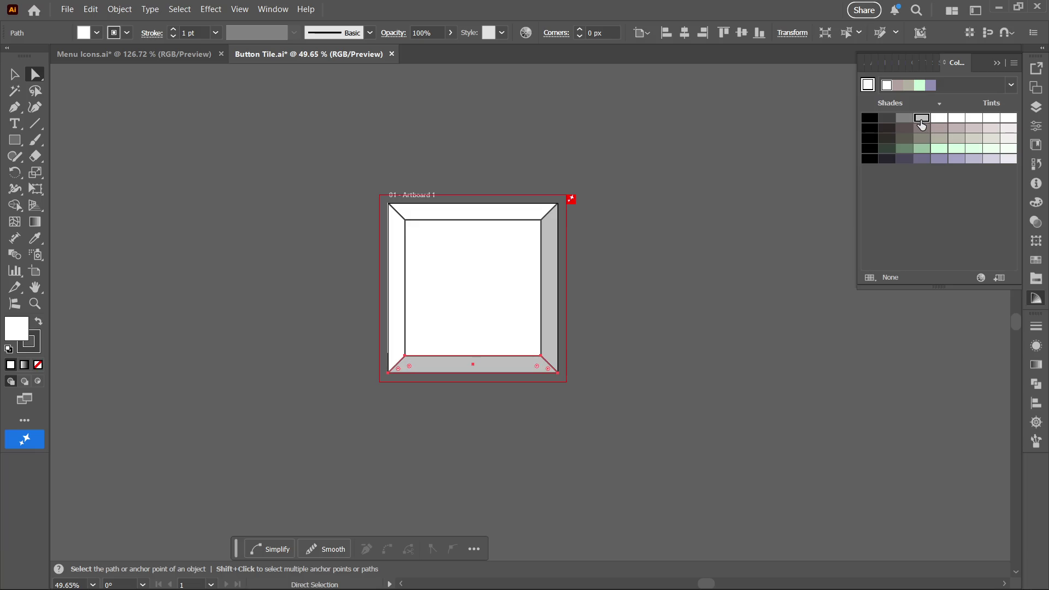
Step: Deselect the bevel and zoom out to frame the whole tile
{"action": "left_click", "coordinate": [735, 334]}
{"action": "key", "text": "z"}
{"action": "left_click", "coordinate": [638, 335], "text": "alt"}
{"action": "left_click", "coordinate": [638, 334], "text": "alt"}
{"action": "mouse_move", "coordinate": [614, 335]}
{"action": "left_mouse_down"}
{"action": "mouse_move", "coordinate": [475, 293]}
{"action": "mouse_move", "coordinate": [408, 228]}
{"action": "mouse_move", "coordinate": [400, 234]}
{"action": "left_mouse_up"}
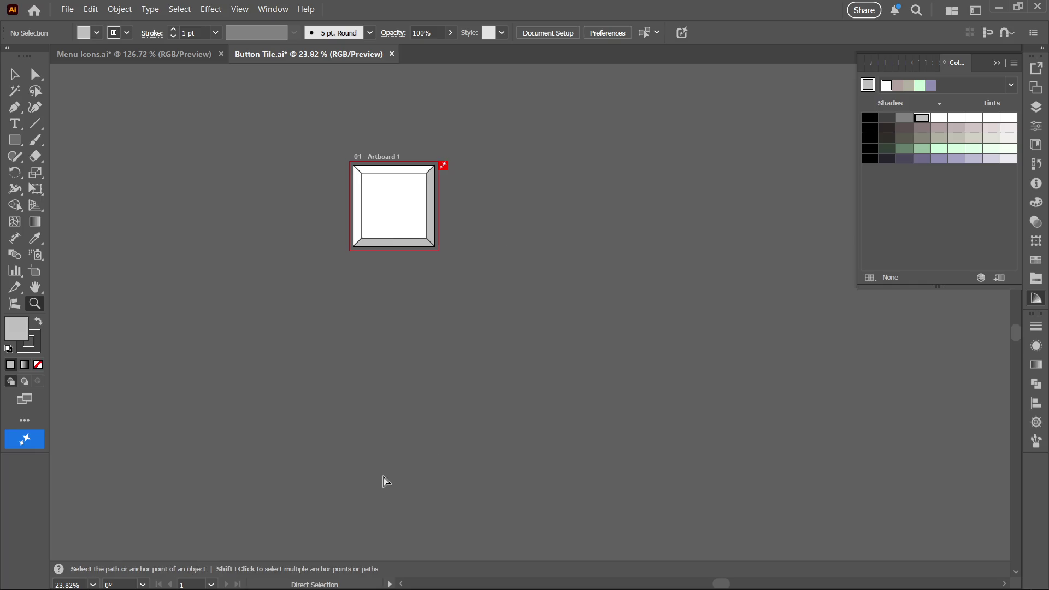
Step: Give all of the tile's paths a light grey stroke from the Color Guide
{"action": "key", "text": "ctrl+a"}
{"action": "left_click", "coordinate": [909, 120]}
{"action": "key", "text": "ctrl+z"}
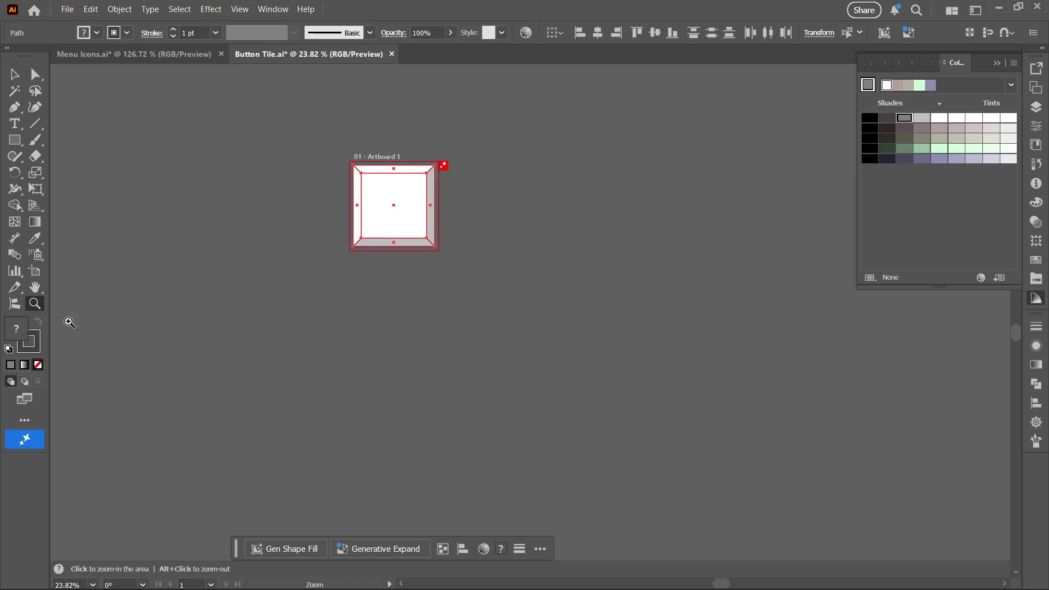
{"action": "left_click", "coordinate": [39, 346]}
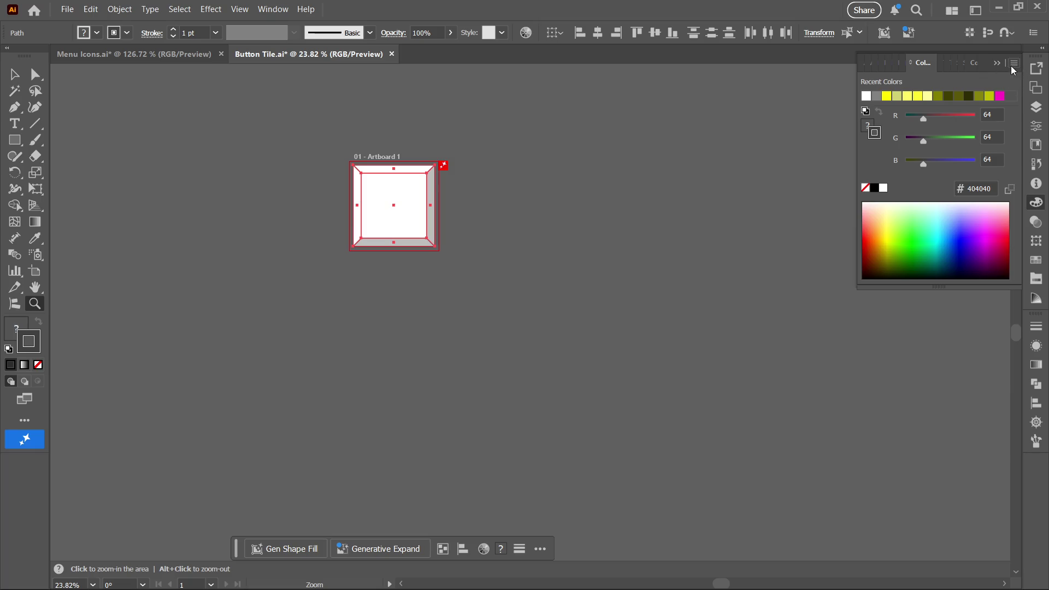
{"action": "left_click", "coordinate": [1036, 278]}
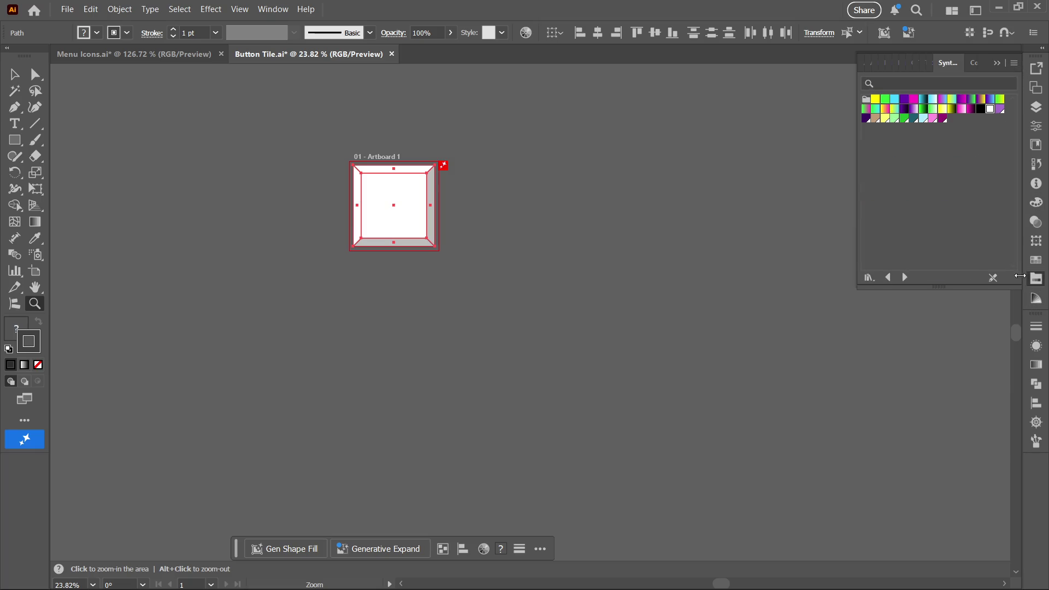
{"action": "left_click", "coordinate": [990, 109]}
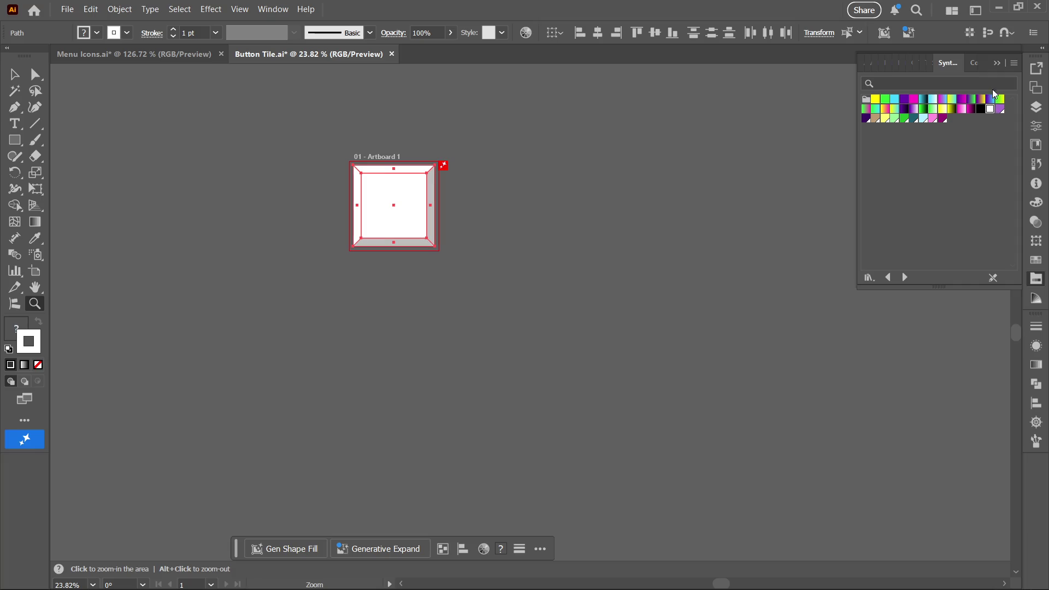
{"action": "left_click", "coordinate": [970, 64]}
{"action": "left_click", "coordinate": [921, 118]}
{"action": "left_click", "coordinate": [718, 214]}
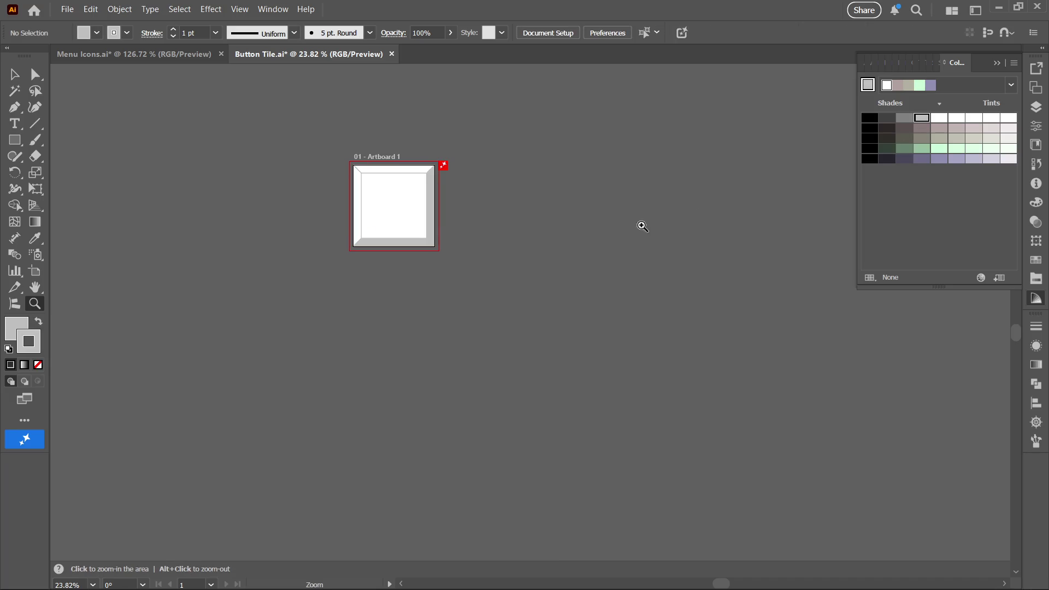
Step: Recentre the tile in view and save Button Tile.ai
{"action": "scroll", "coordinate": [387, 253], "scroll_direction": "up", "scroll_amount": 5}
{"action": "left_click_drag", "start_coordinate": [390, 274], "coordinate": [234, 229]}
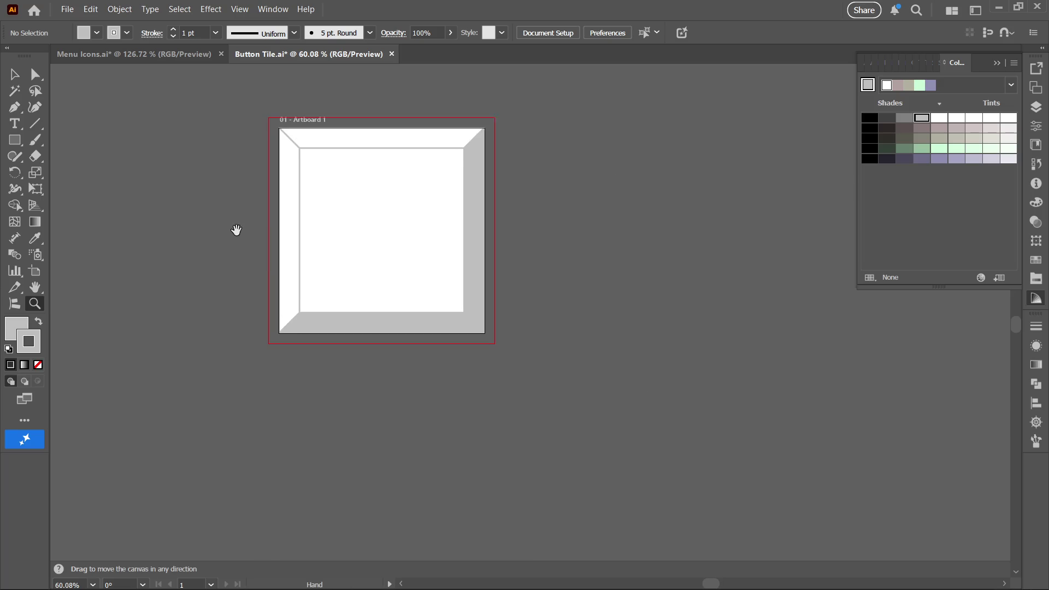
{"action": "scroll", "coordinate": [453, 234], "scroll_direction": "up", "scroll_amount": 3}
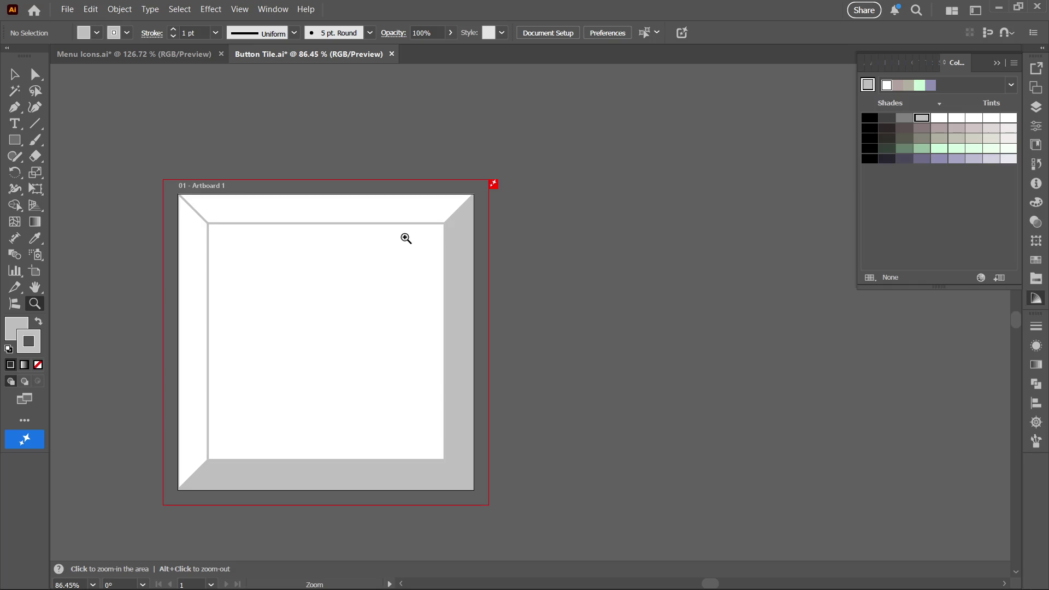
{"action": "scroll", "coordinate": [326, 288], "scroll_direction": "down", "scroll_amount": 4}
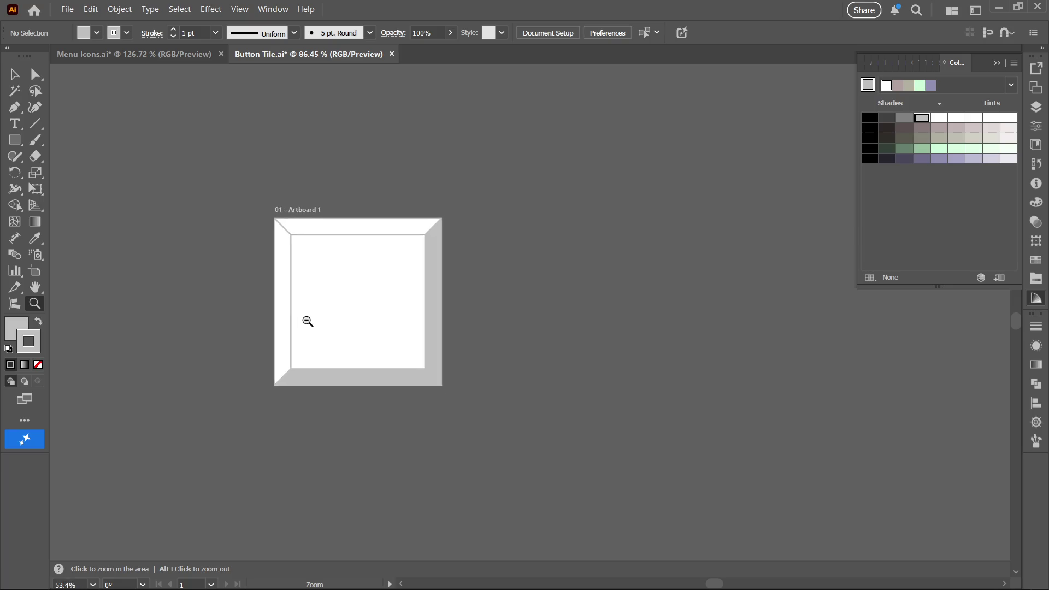
{"action": "mouse_move", "coordinate": [351, 307]}
{"action": "left_mouse_down"}
{"action": "mouse_move", "coordinate": [628, 483]}
{"action": "mouse_move", "coordinate": [663, 394]}
{"action": "mouse_move", "coordinate": [563, 277]}
{"action": "left_mouse_up"}
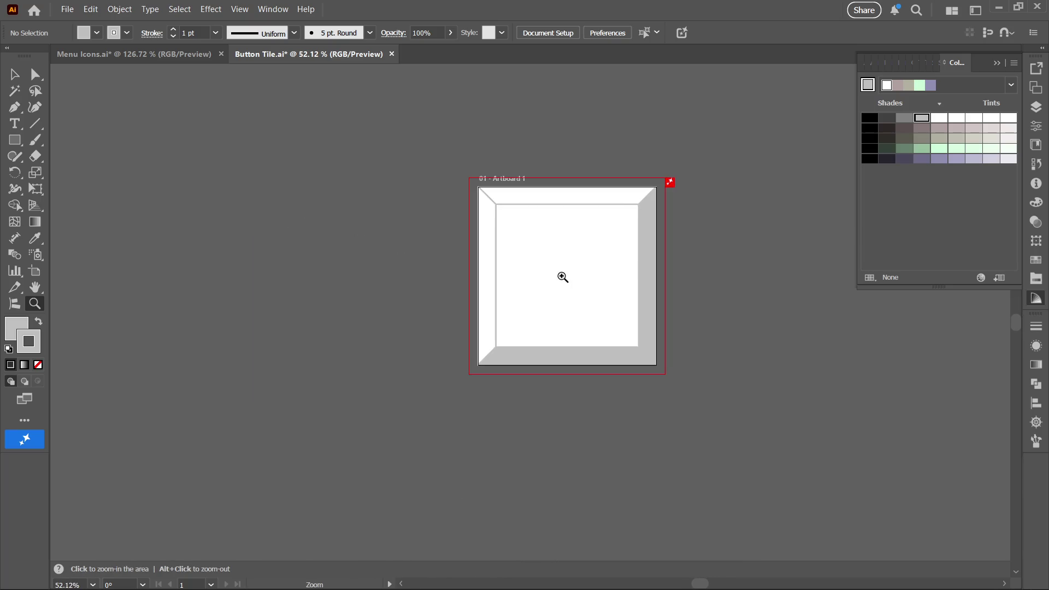
{"action": "scroll", "coordinate": [639, 264], "scroll_direction": "up", "scroll_amount": 2}
{"action": "left_click_drag", "start_coordinate": [635, 274], "coordinate": [602, 287]}
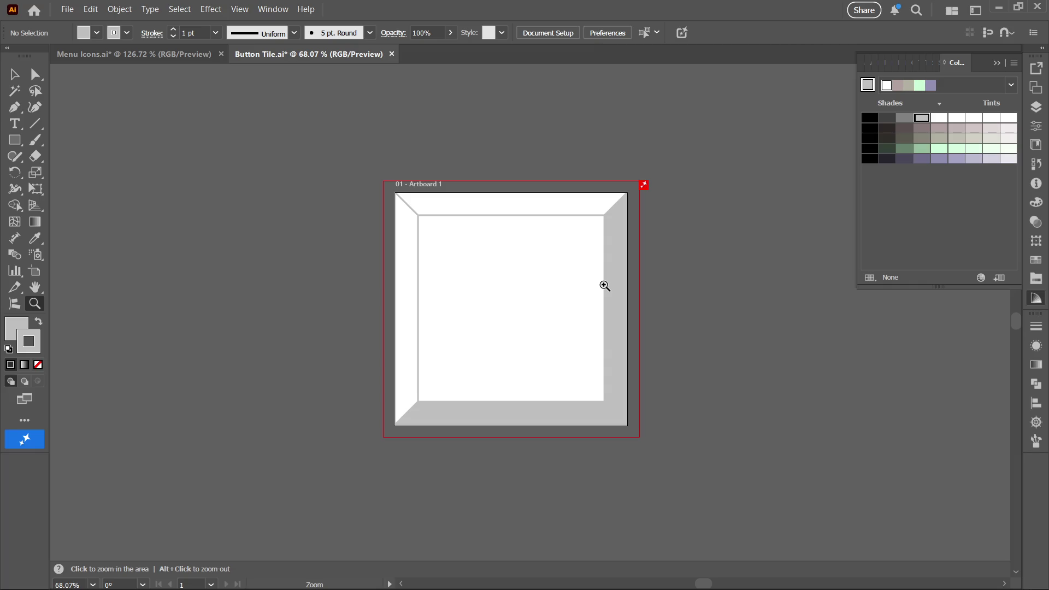
{"action": "key", "text": "ctrl+s"}
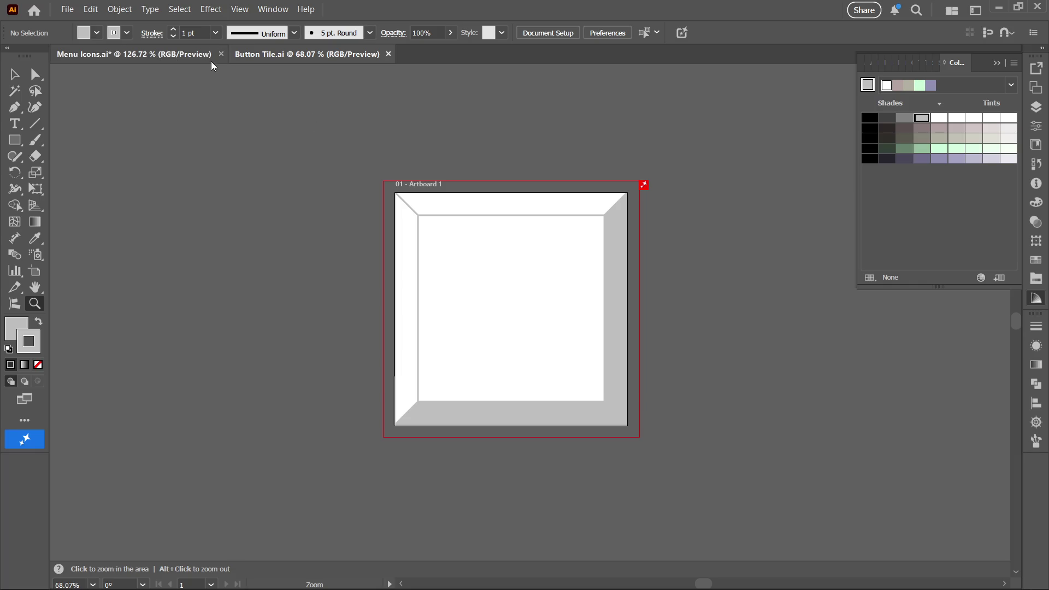
Step: Save Menu Icons.ai, zoom out and hide its grid with Ctrl+', then return to Button Tile.ai
{"action": "left_click", "coordinate": [178, 52]}
{"action": "key", "text": "ctrl+s"}
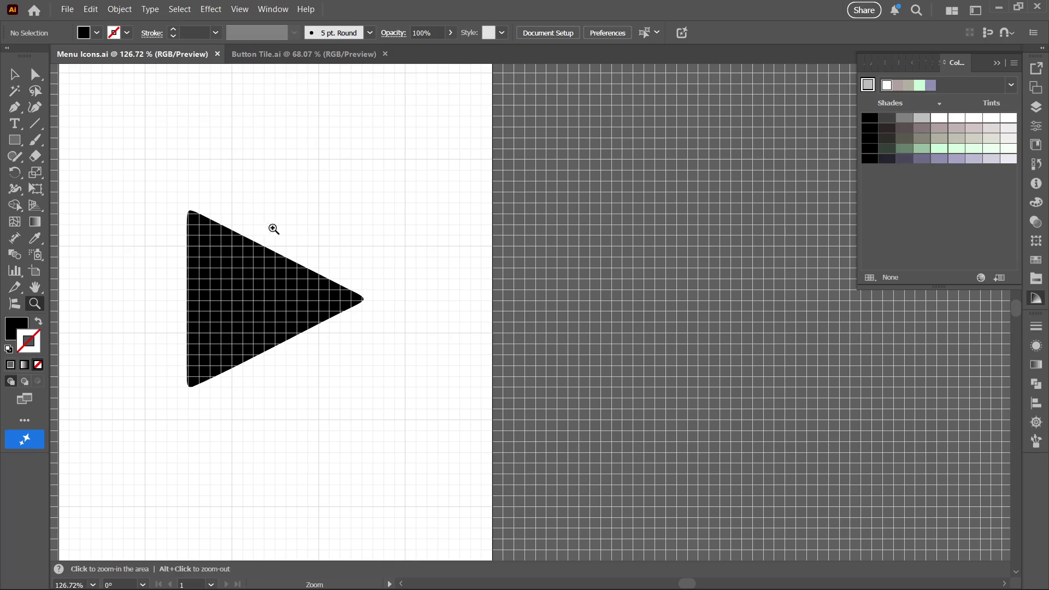
{"action": "left_click_drag", "start_coordinate": [274, 229], "coordinate": [136, 271]}
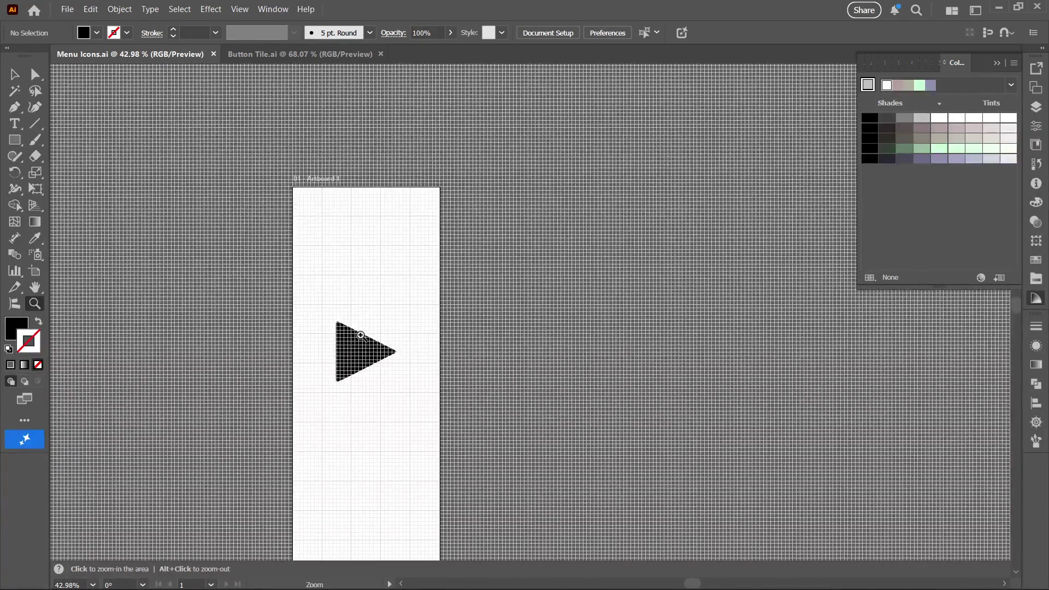
{"action": "mouse_move", "coordinate": [360, 335]}
{"action": "left_mouse_down"}
{"action": "mouse_move", "coordinate": [304, 337]}
{"action": "mouse_move", "coordinate": [316, 317]}
{"action": "left_mouse_up"}
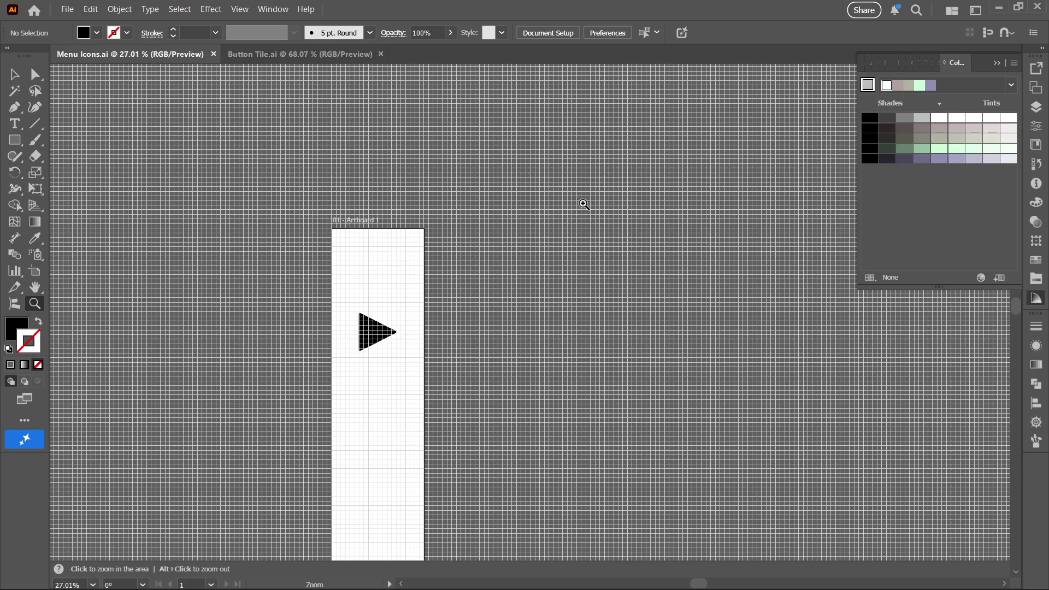
{"action": "key", "text": "ctrl+apostrophe"}
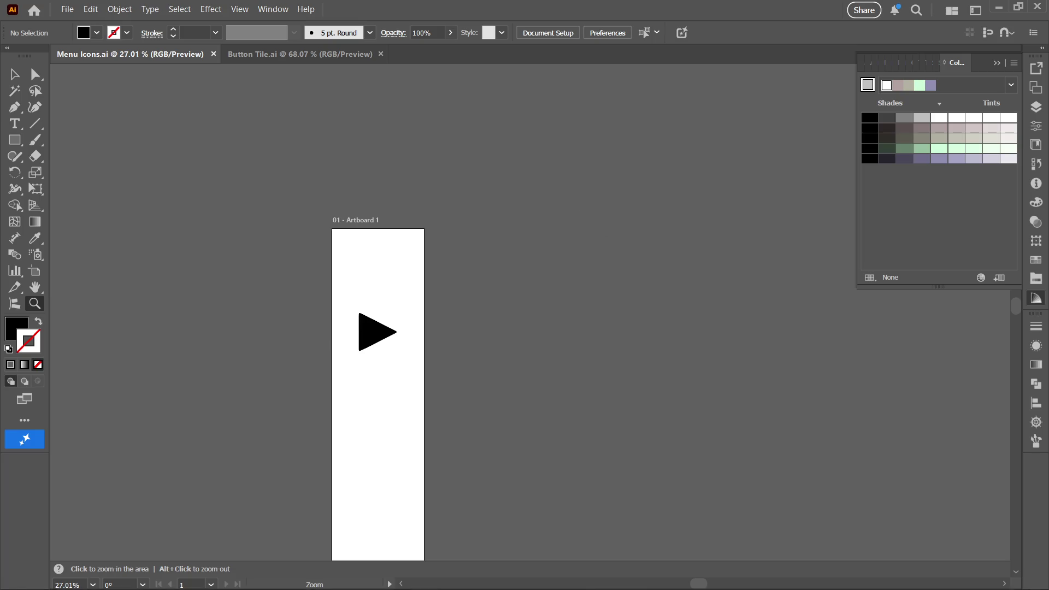
{"action": "left_click", "coordinate": [279, 58]}
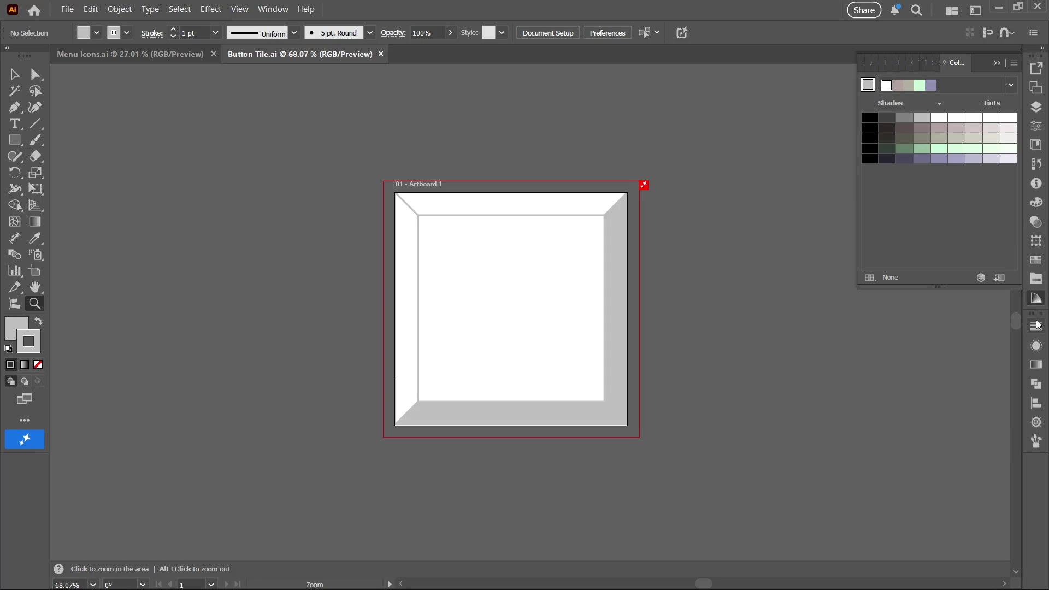
Step: Rename the Yellow copy layer to 'White' in Layer Options
{"action": "left_click", "coordinate": [1037, 108]}
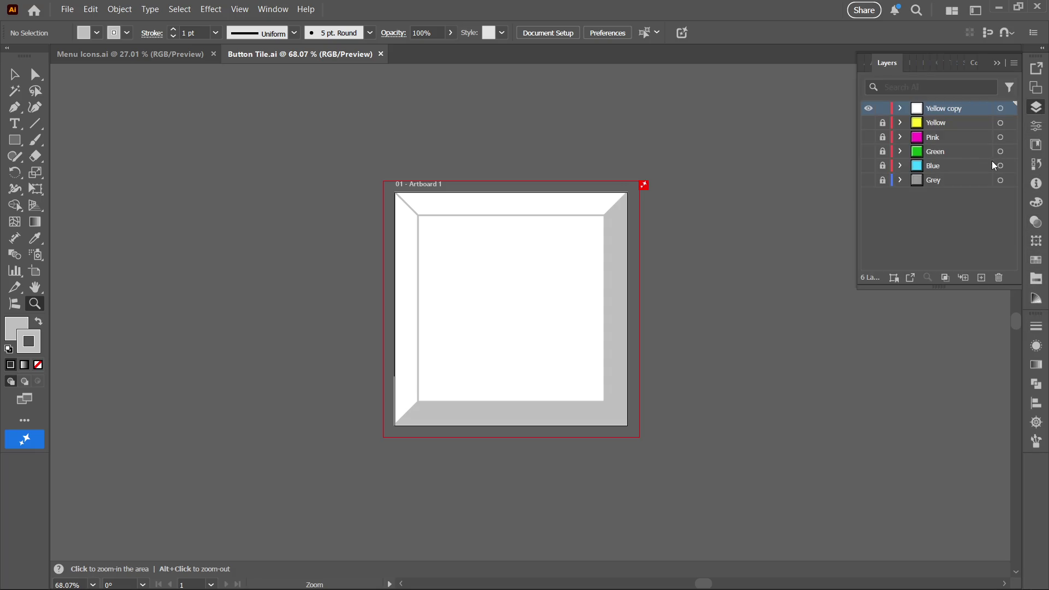
{"action": "left_click", "coordinate": [900, 107]}
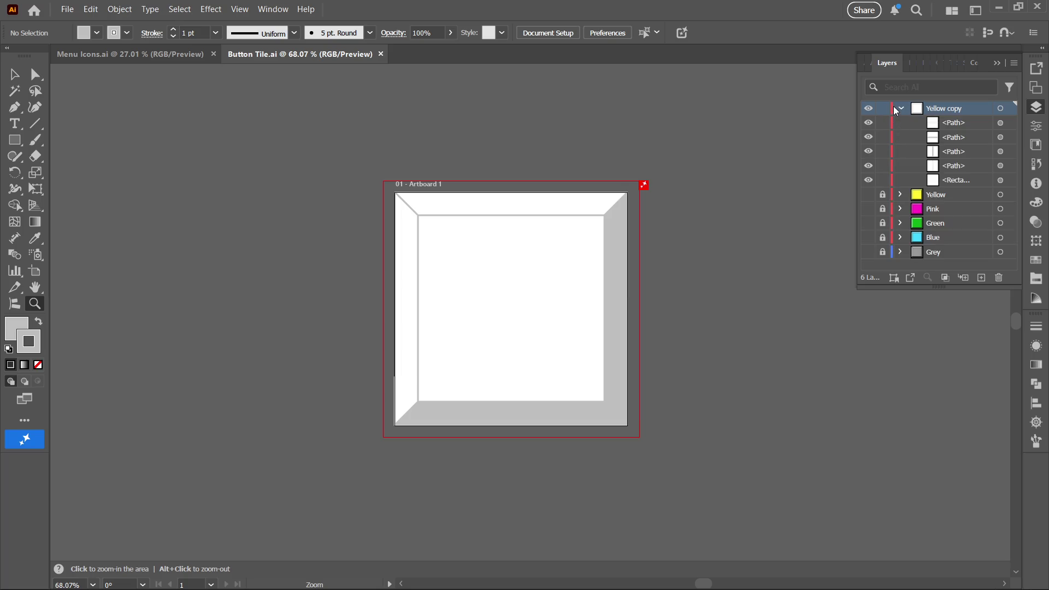
{"action": "left_click", "coordinate": [901, 108]}
{"action": "double_click", "coordinate": [930, 108]}
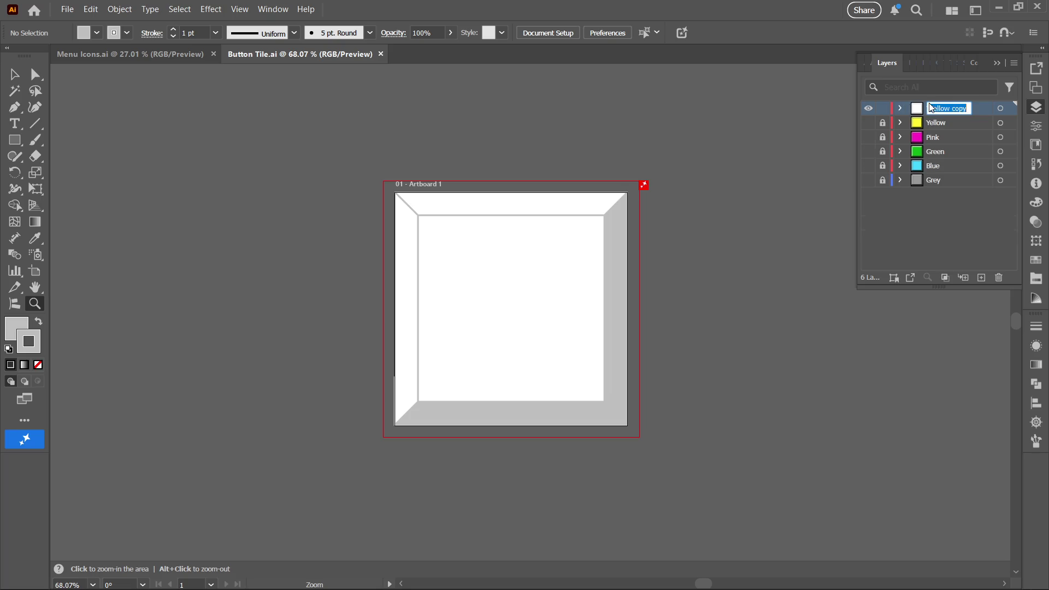
{"action": "double_click", "coordinate": [946, 115]}
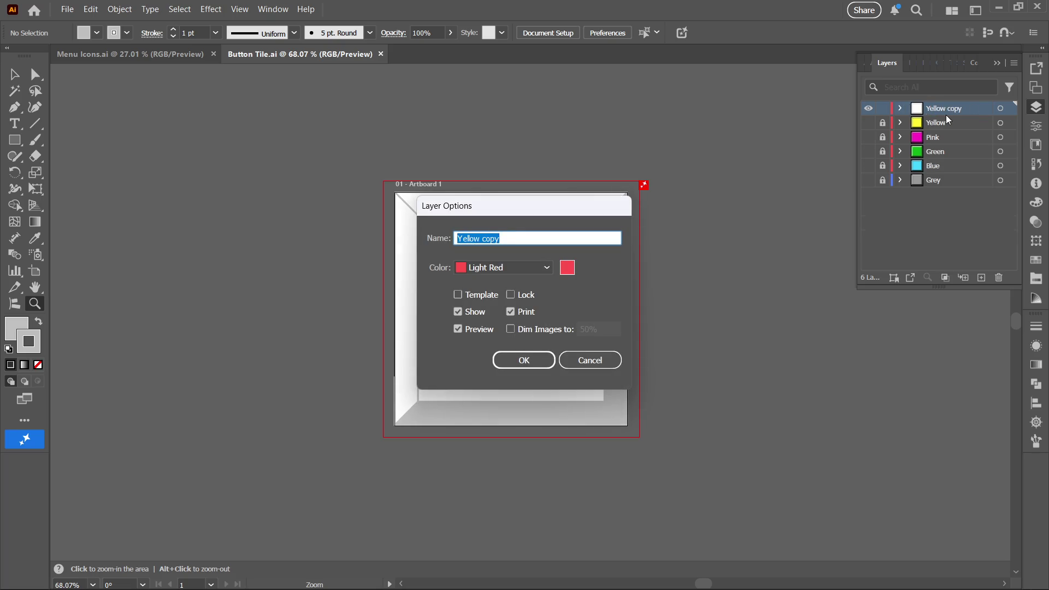
{"action": "type", "text": "Wh"}
{"action": "left_click", "coordinate": [524, 360]}
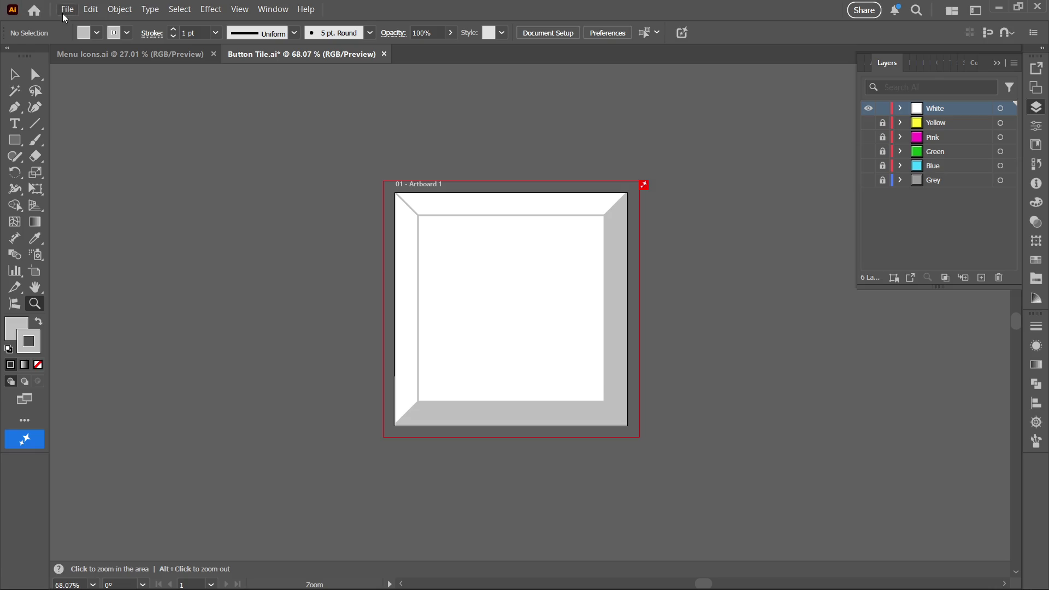
{"action": "left_click", "coordinate": [64, 16]}
Step: Export the tile as PNG 'Button Tile White' into Resources/UI and minimize Illustrator
{"action": "mouse_move", "coordinate": [182, 295]}
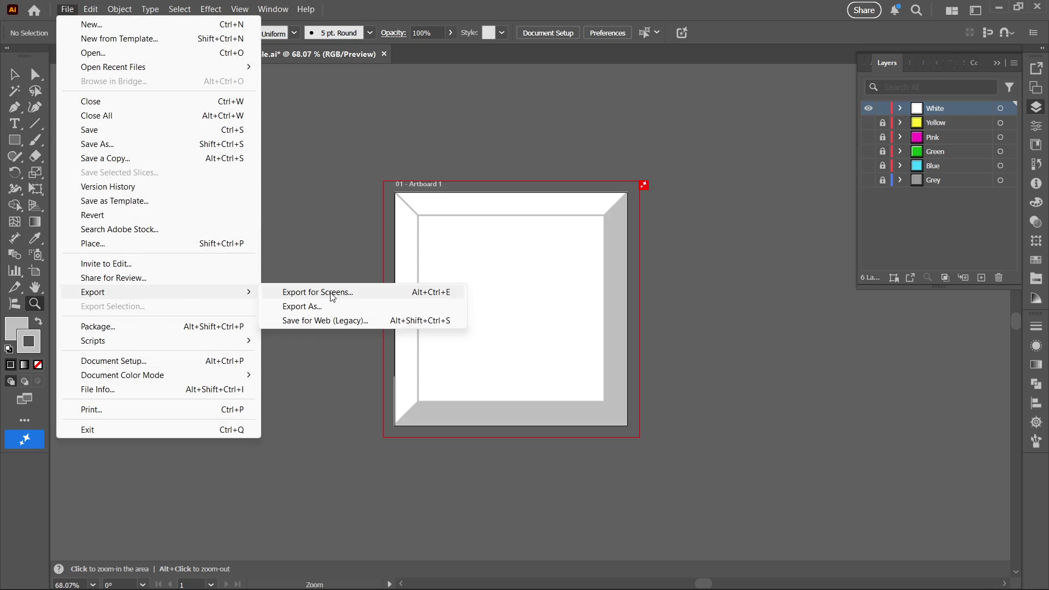
{"action": "left_click", "coordinate": [326, 309]}
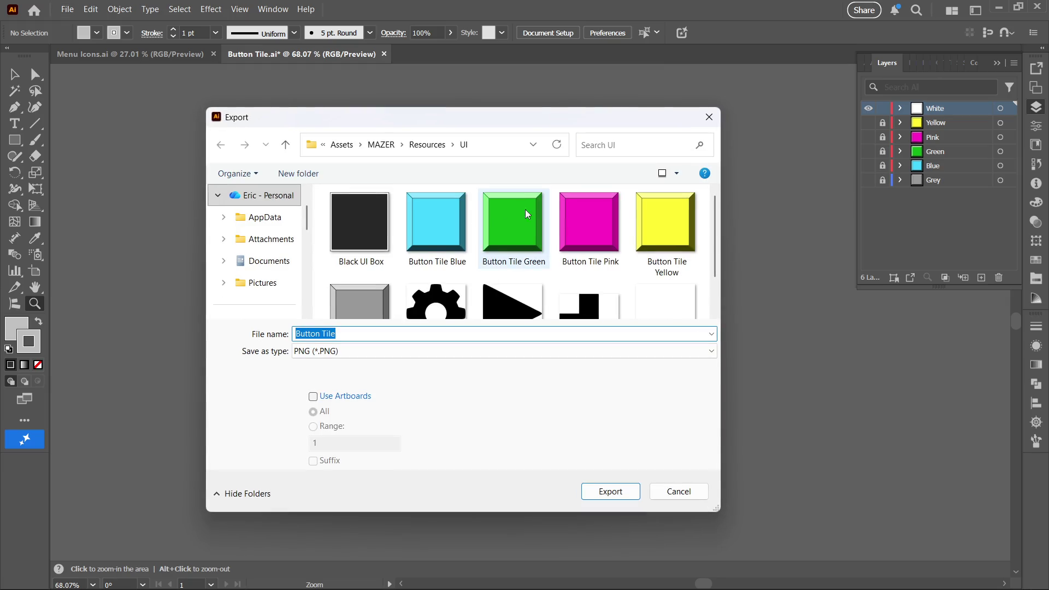
{"action": "scroll", "coordinate": [527, 212], "scroll_direction": "down", "scroll_amount": 1}
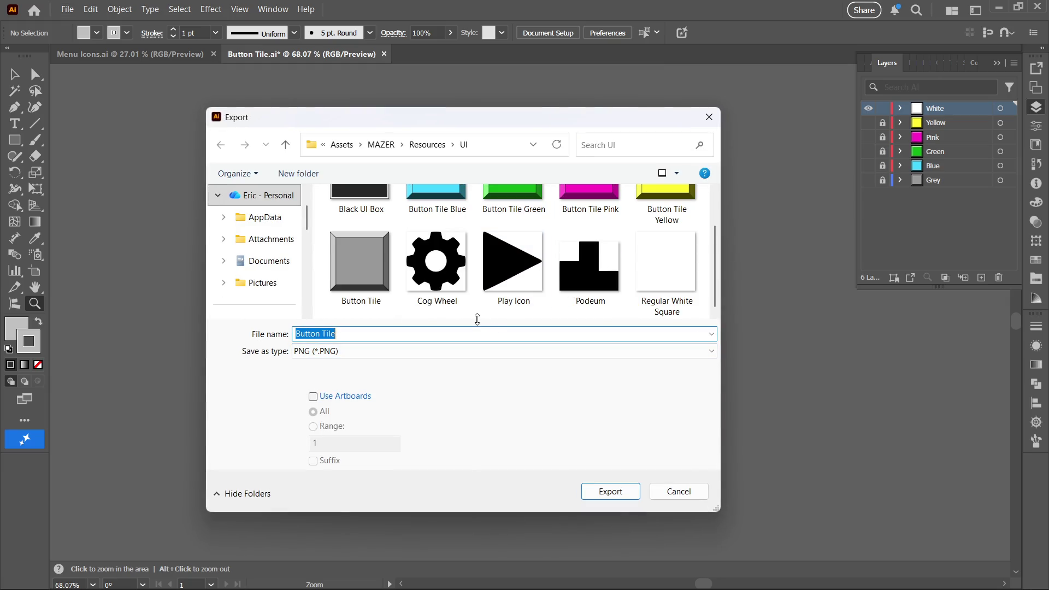
{"action": "key", "text": "BackSpace"}
{"action": "type", "text": "B"}
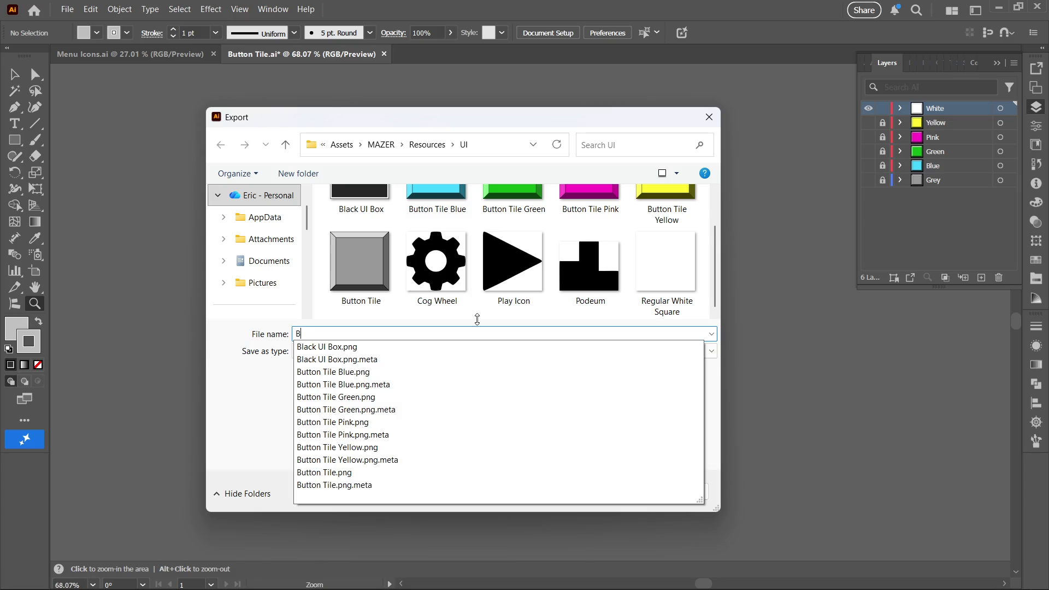
{"action": "type", "text": "utton le "}
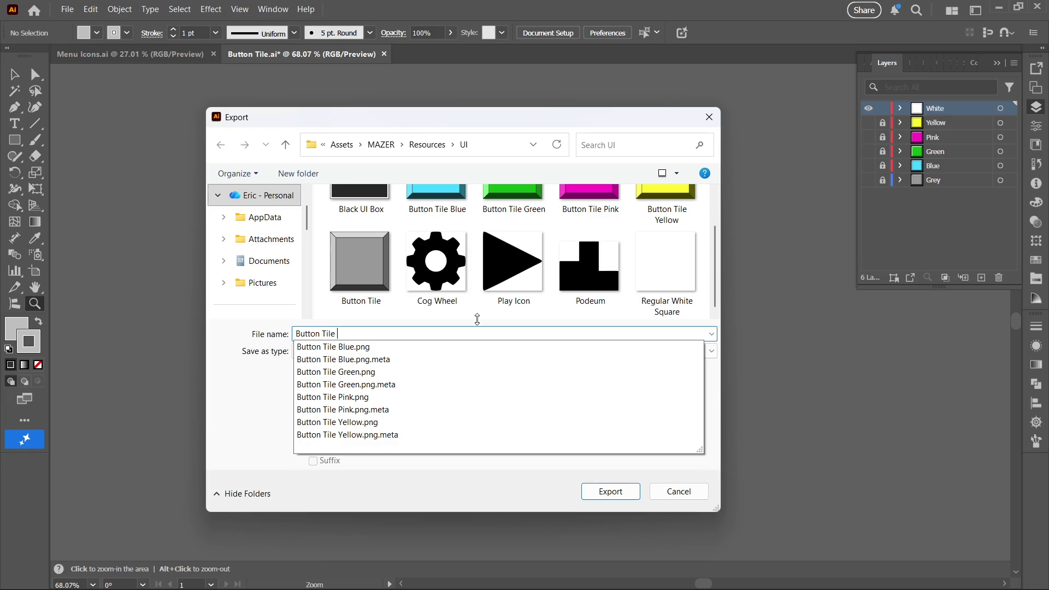
{"action": "type", "text": "White"}
{"action": "key", "text": "Return"}
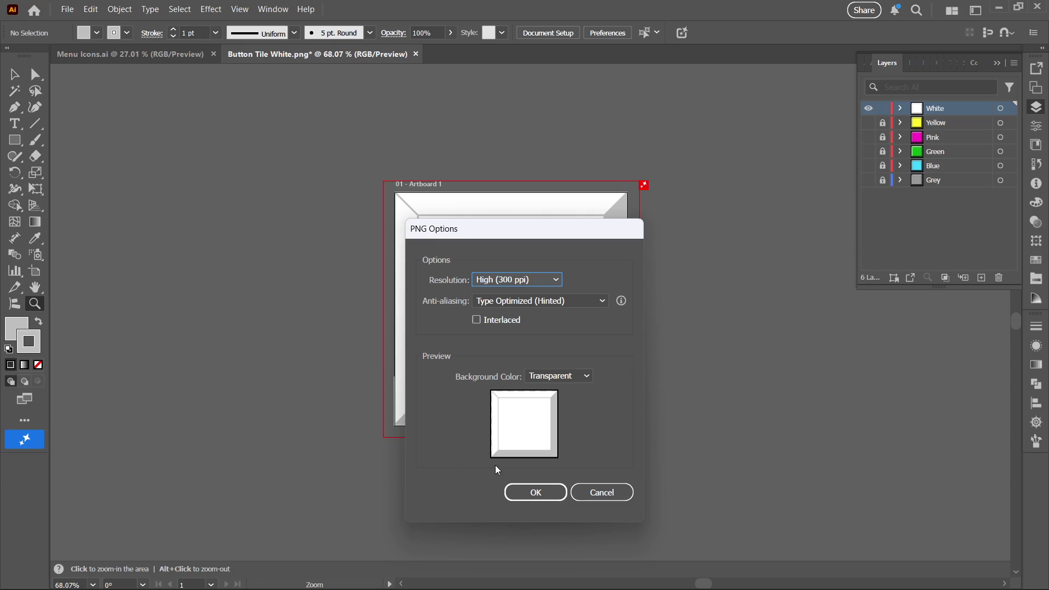
{"action": "left_click", "coordinate": [510, 492]}
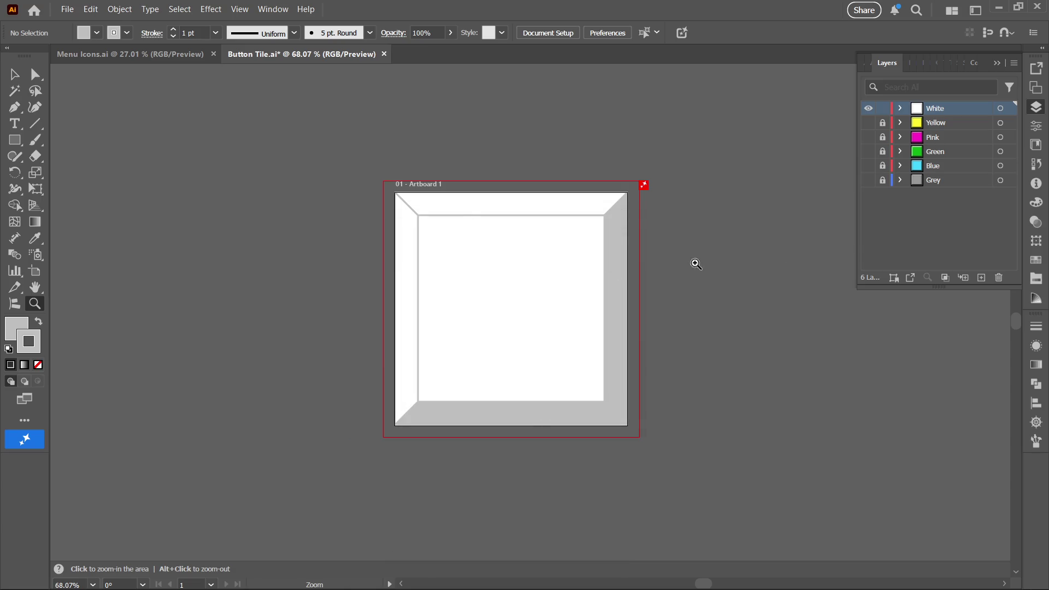
{"action": "left_click", "coordinate": [998, 7]}
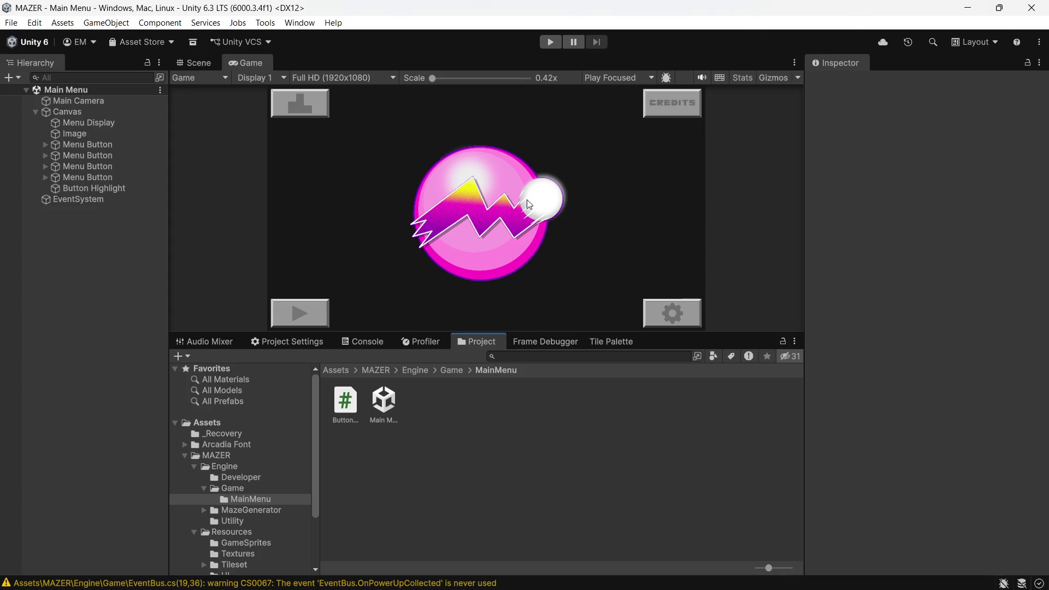
Step: Set all four Menu Buttons' Highlighted Sprite to Button Tile White, then browse up to Assets > MAZER
{"action": "left_click", "coordinate": [93, 180]}
{"action": "left_click", "coordinate": [100, 145], "text": "shift"}
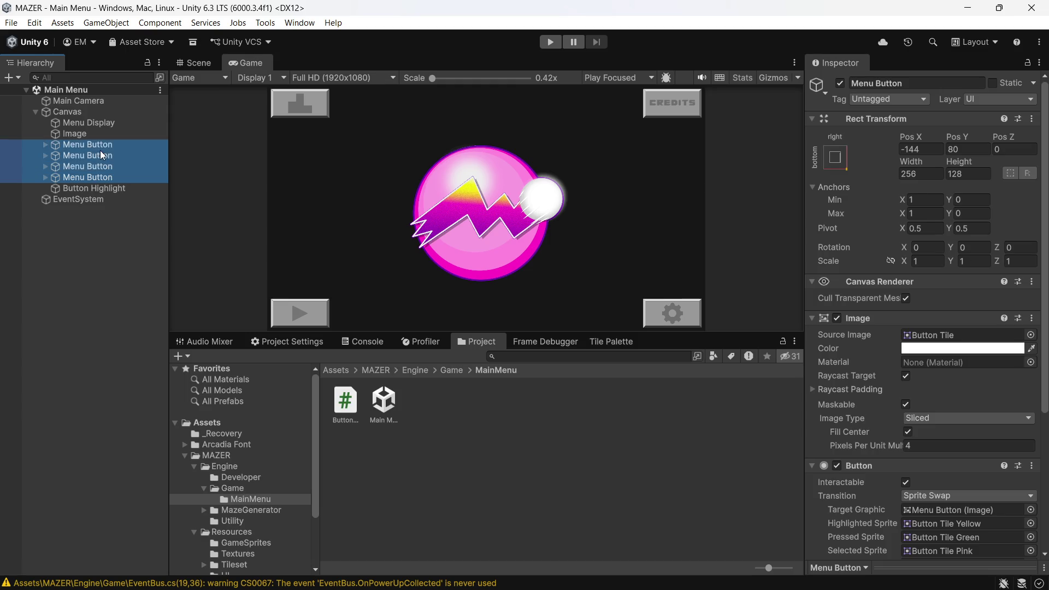
{"action": "scroll", "coordinate": [953, 425], "scroll_direction": "down", "scroll_amount": 2}
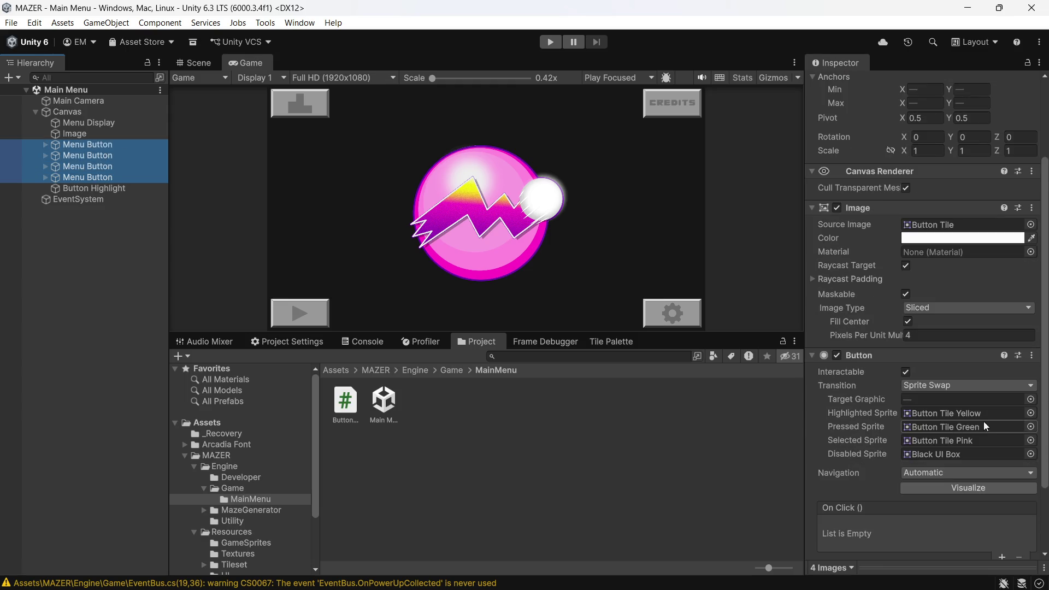
{"action": "left_click", "coordinate": [1031, 414]}
{"action": "scroll", "coordinate": [997, 391], "scroll_direction": "down", "scroll_amount": 3}
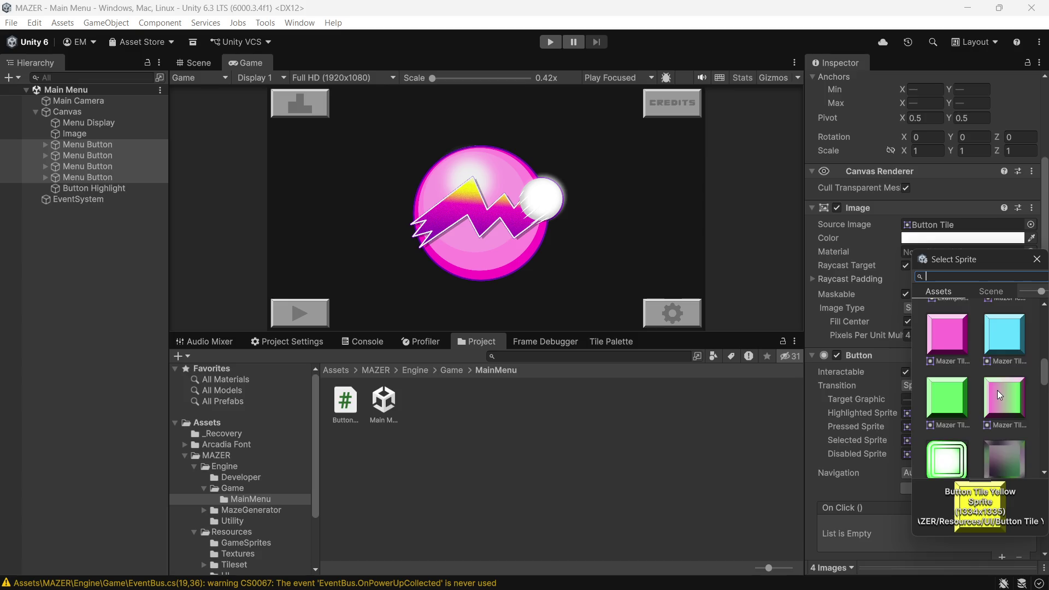
{"action": "scroll", "coordinate": [991, 394], "scroll_direction": "up", "scroll_amount": 8}
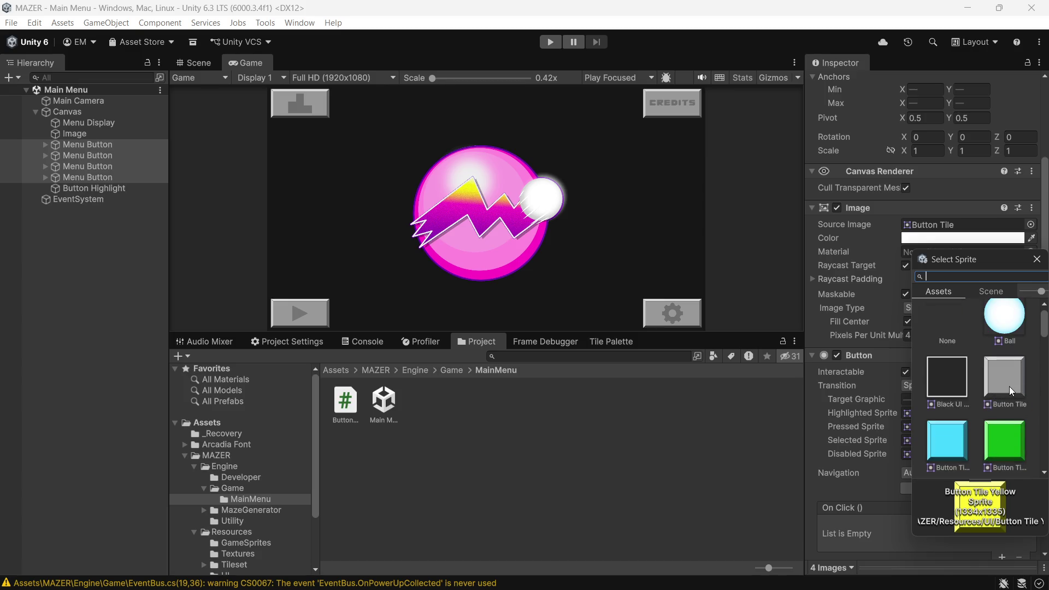
{"action": "scroll", "coordinate": [1009, 386], "scroll_direction": "down", "scroll_amount": 2}
{"action": "left_click", "coordinate": [1006, 426]}
{"action": "double_click", "coordinate": [1006, 423]}
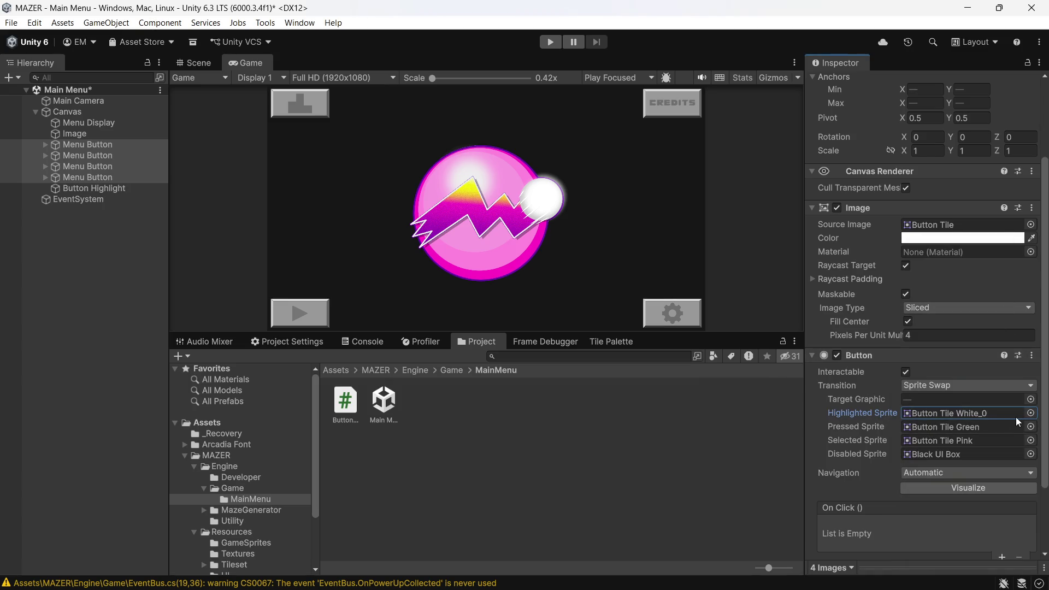
{"action": "left_click", "coordinate": [411, 369]}
{"action": "left_click", "coordinate": [373, 369]}
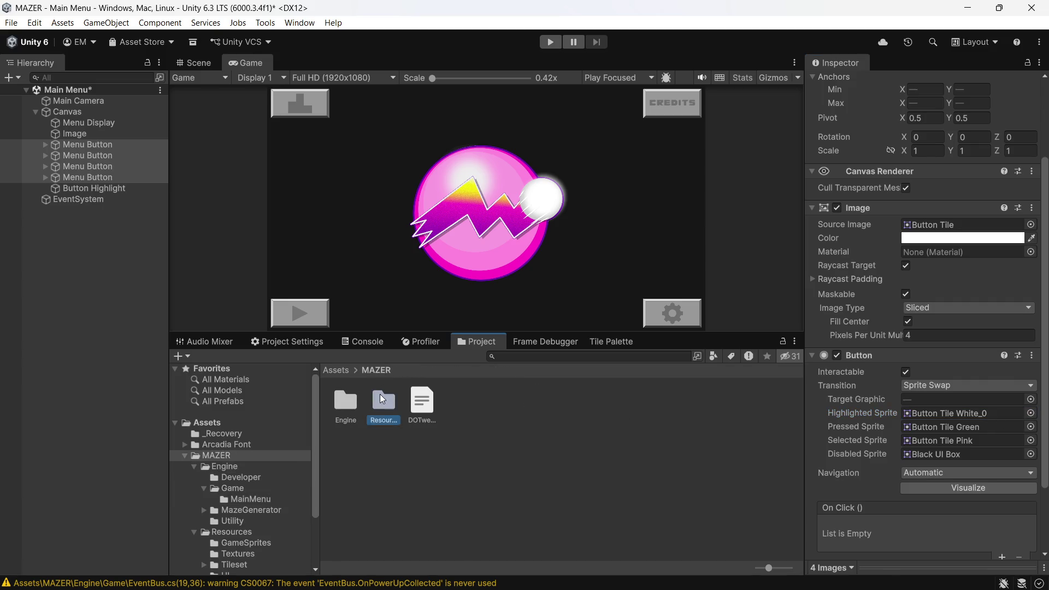
Step: Set Button Tile White in Resources/UI to Single sprite mode at 320 pixels per unit and apply
{"action": "double_click", "coordinate": [380, 397]}
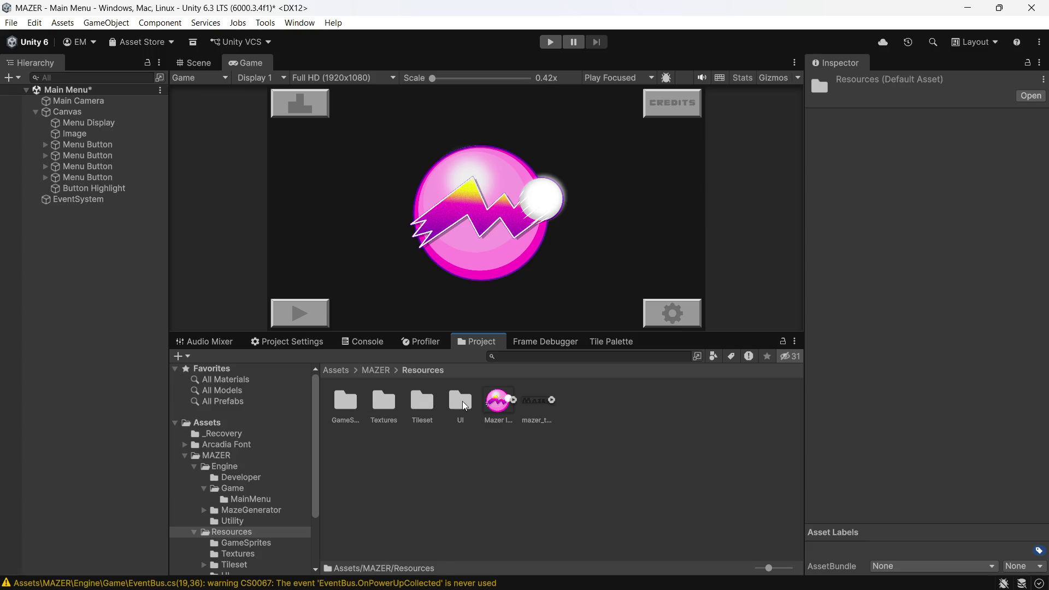
{"action": "double_click", "coordinate": [461, 402]}
{"action": "left_click", "coordinate": [575, 402]}
{"action": "left_click", "coordinate": [931, 175]}
{"action": "type", "text": "320"}
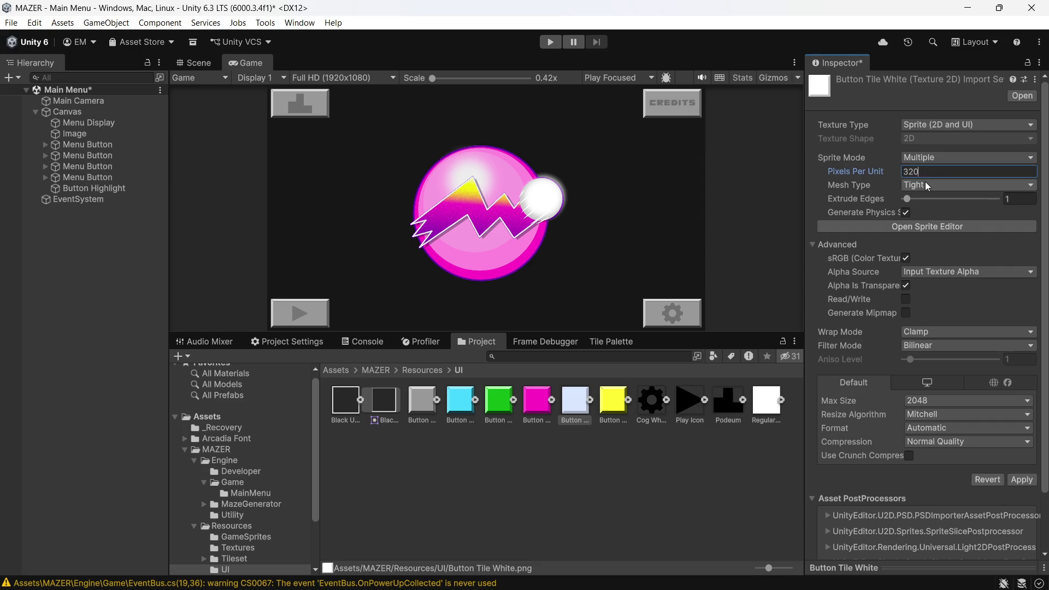
{"action": "left_click", "coordinate": [930, 158]}
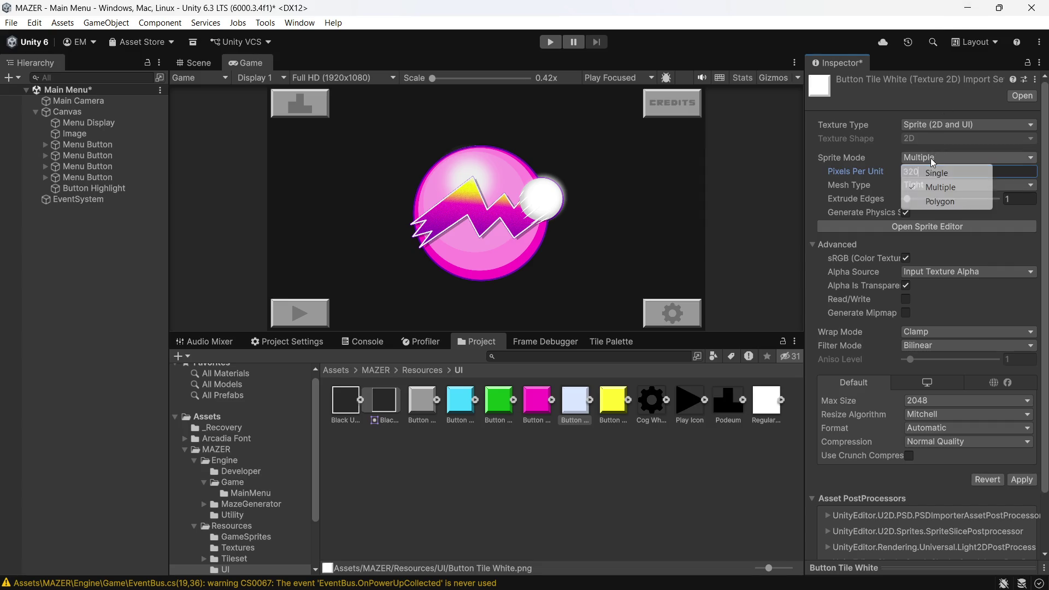
{"action": "left_click", "coordinate": [936, 172]}
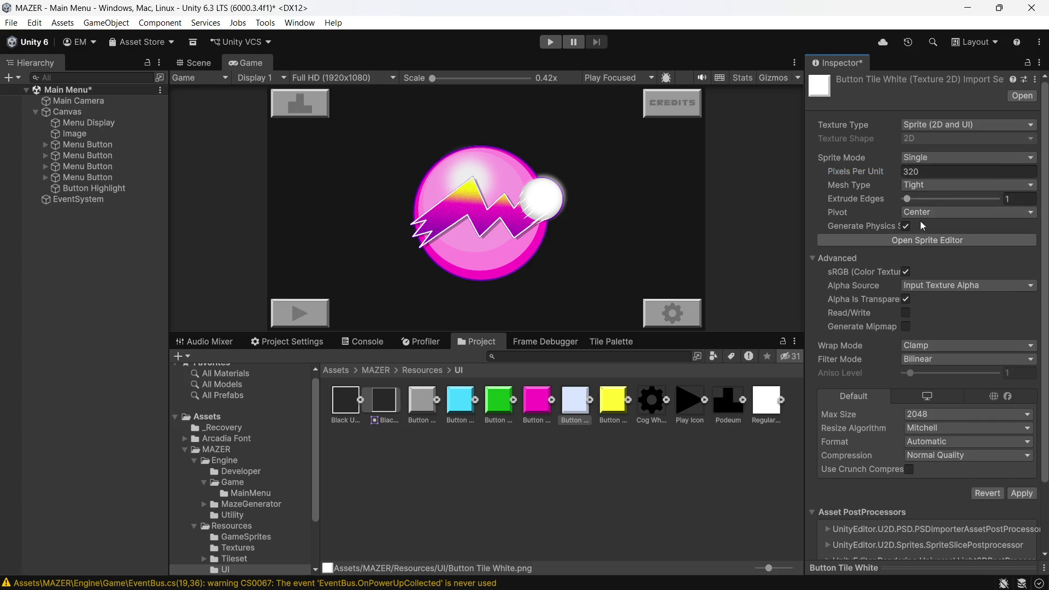
{"action": "left_click", "coordinate": [896, 243]}
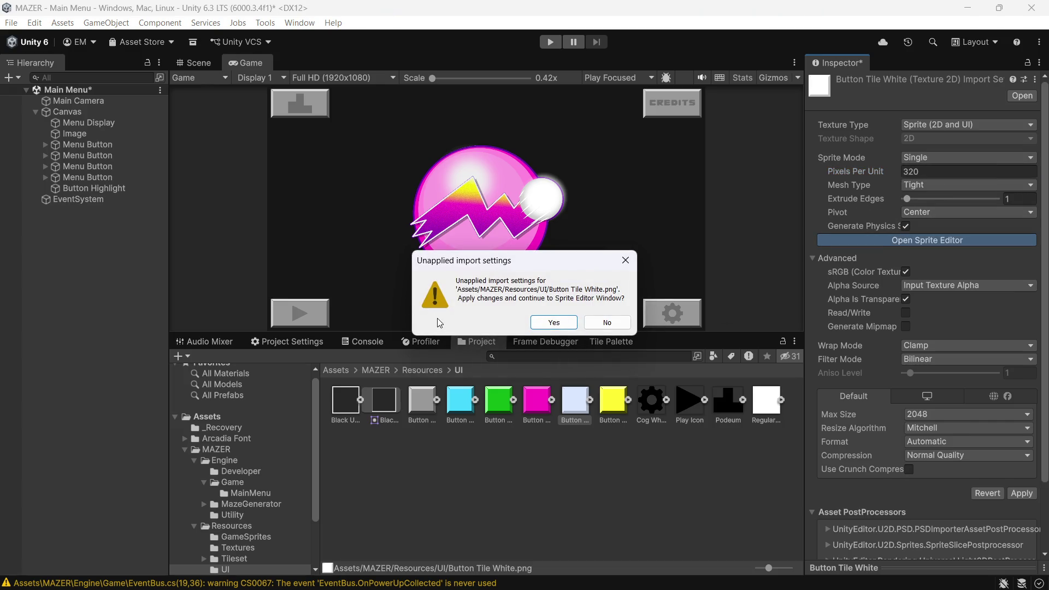
{"action": "left_click", "coordinate": [554, 322]}
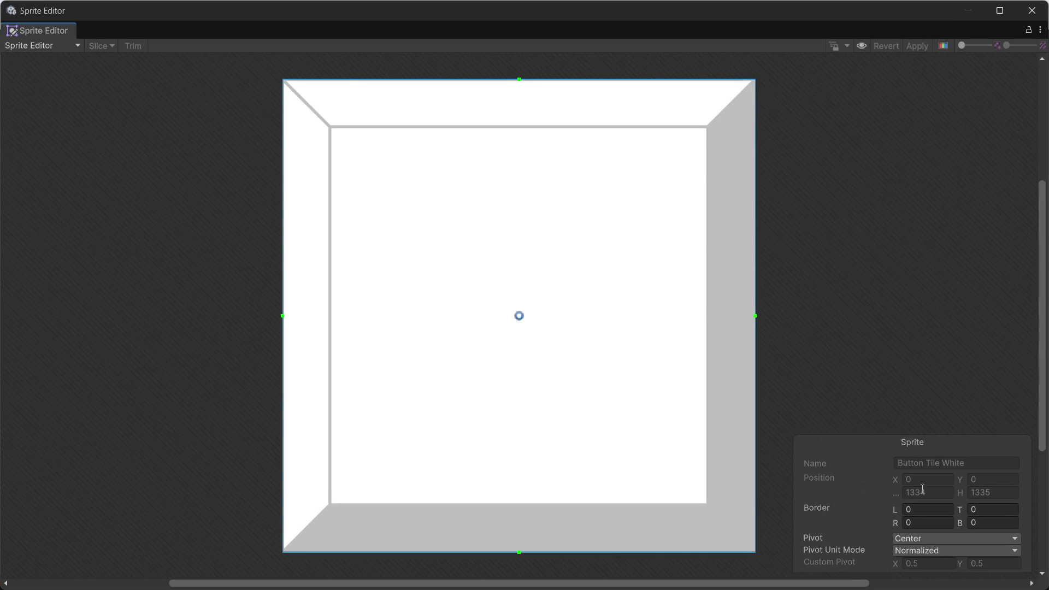
Step: Set left, right, top and bottom sprite borders to 144 in the Sprite Editor, apply, and close
{"action": "left_click", "coordinate": [934, 510]}
{"action": "type", "text": "155"}
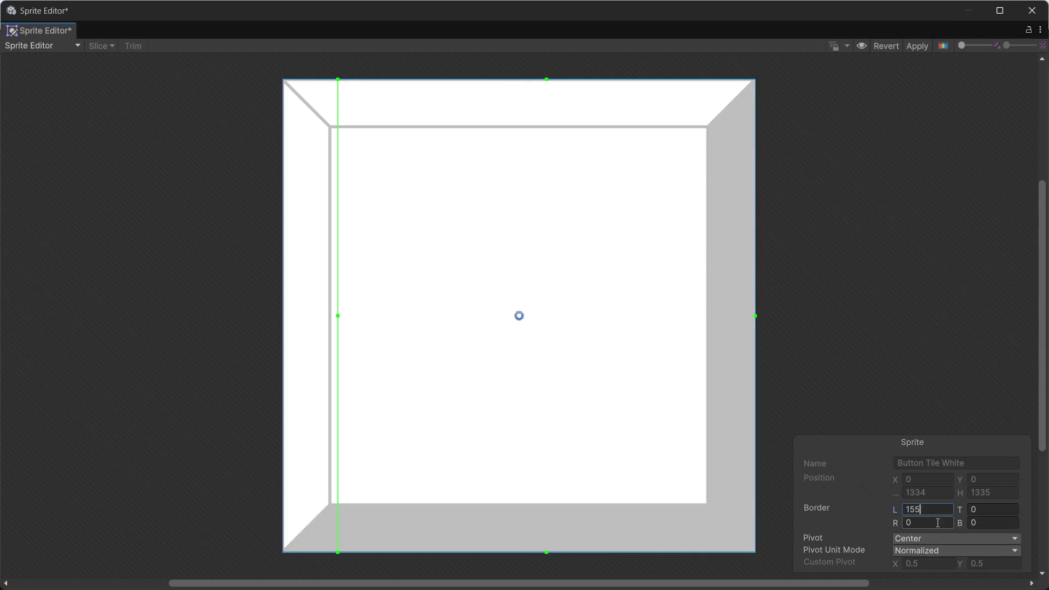
{"action": "double_click", "coordinate": [943, 509]}
{"action": "type", "text": "144"}
{"action": "left_click", "coordinate": [938, 517]}
{"action": "type", "text": "144"}
{"action": "left_click", "coordinate": [977, 510]}
{"action": "type", "text": "144"}
{"action": "left_click", "coordinate": [977, 521]}
{"action": "type", "text": "144"}
{"action": "left_click", "coordinate": [915, 46]}
{"action": "left_click", "coordinate": [854, 255]}
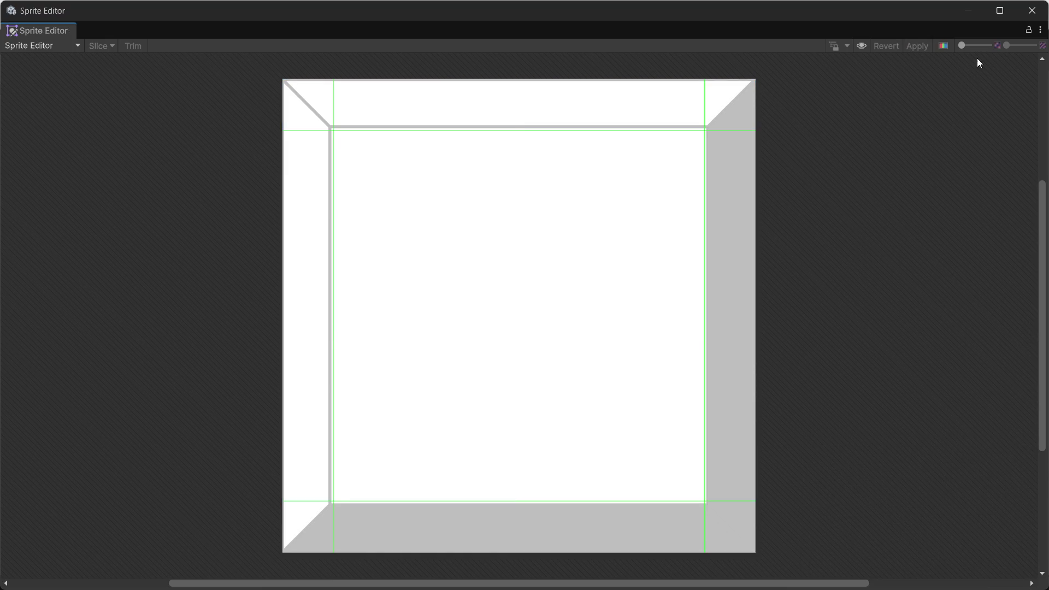
{"action": "left_click", "coordinate": [1032, 11]}
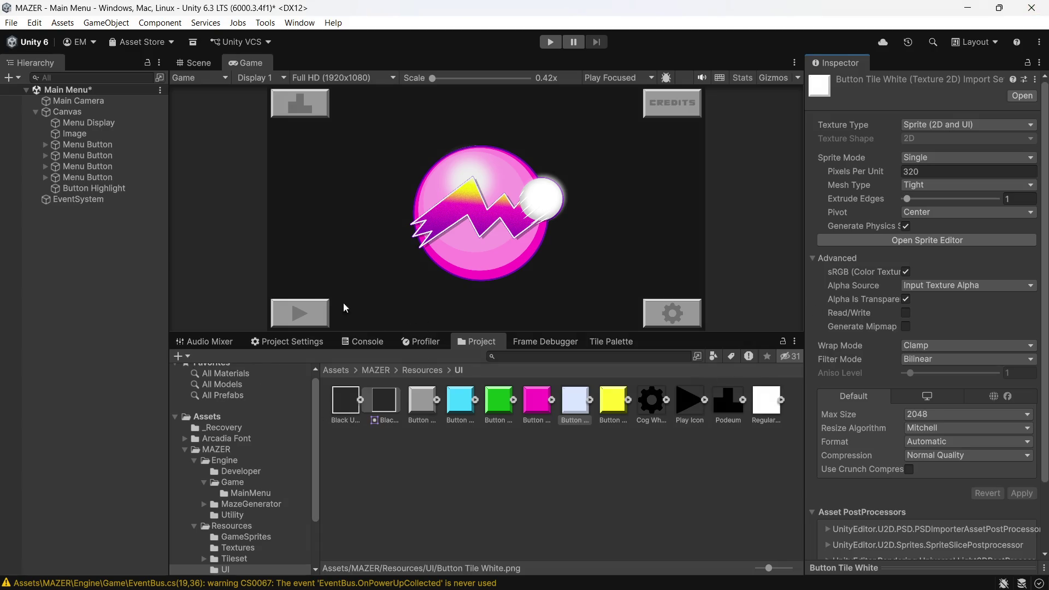
Step: Select all four Menu Buttons and reconfirm Button Tile White as their Highlighted Sprite
{"action": "left_click", "coordinate": [87, 145]}
{"action": "left_click", "coordinate": [77, 176], "text": "shift"}
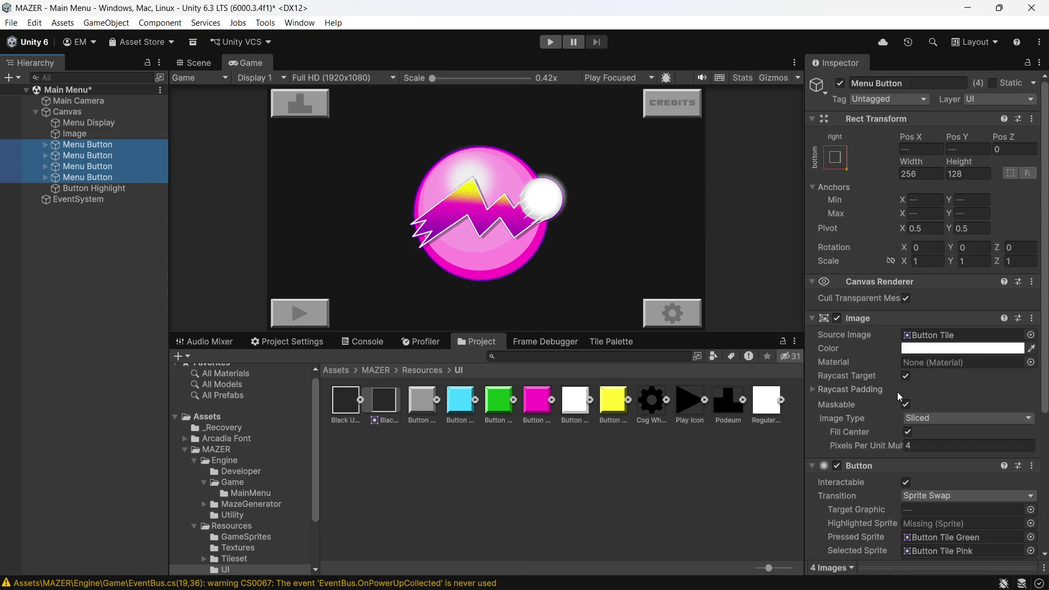
{"action": "scroll", "coordinate": [898, 394], "scroll_direction": "down", "scroll_amount": 3}
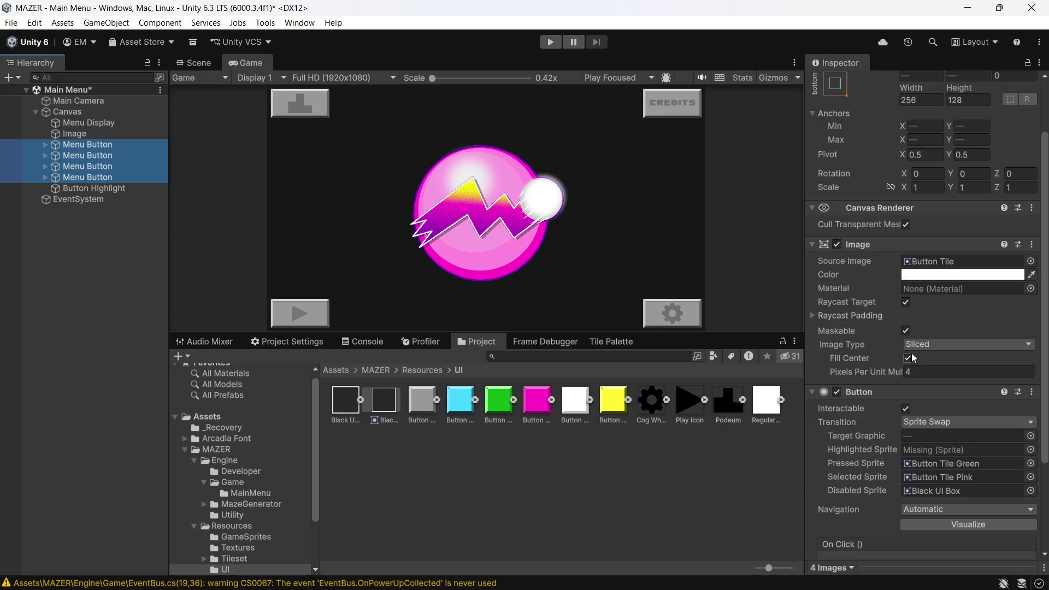
{"action": "scroll", "coordinate": [894, 418], "scroll_direction": "down", "scroll_amount": 2}
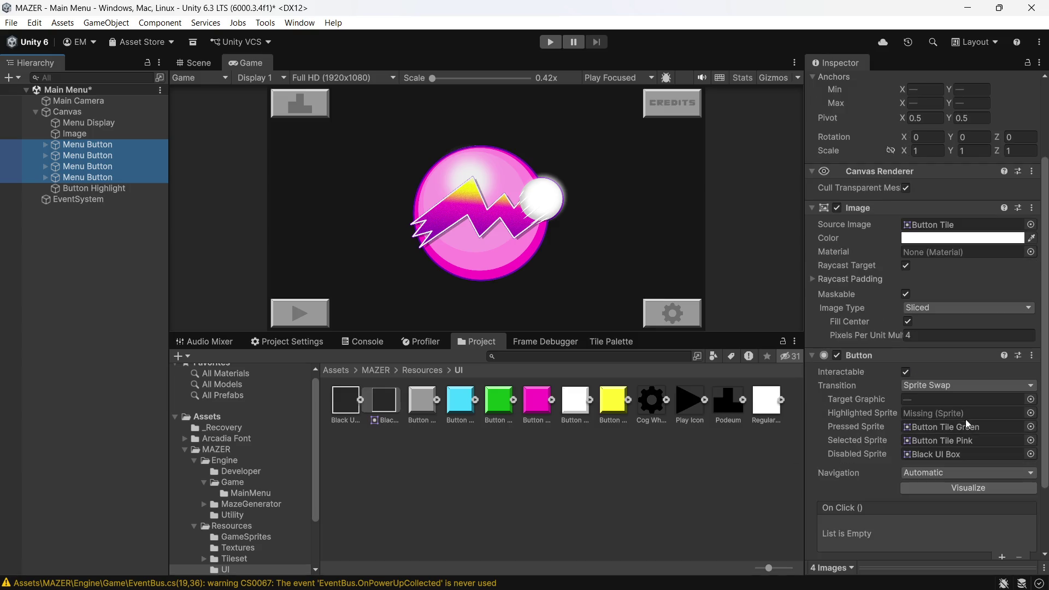
{"action": "left_click", "coordinate": [1031, 413]}
{"action": "scroll", "coordinate": [997, 405], "scroll_direction": "down", "scroll_amount": 3}
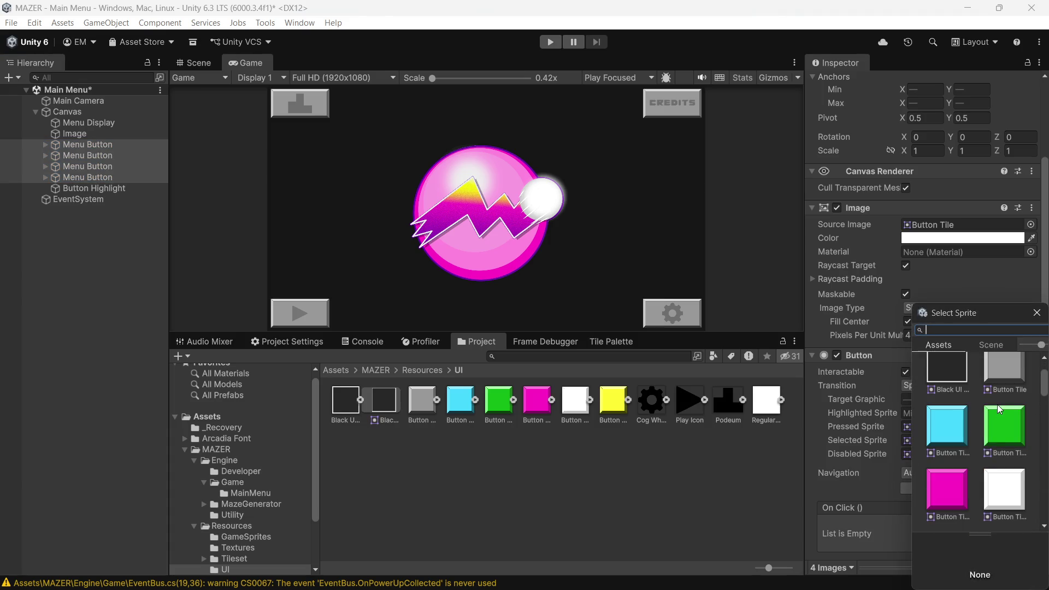
{"action": "left_click", "coordinate": [1000, 480]}
{"action": "double_click", "coordinate": [1008, 473]}
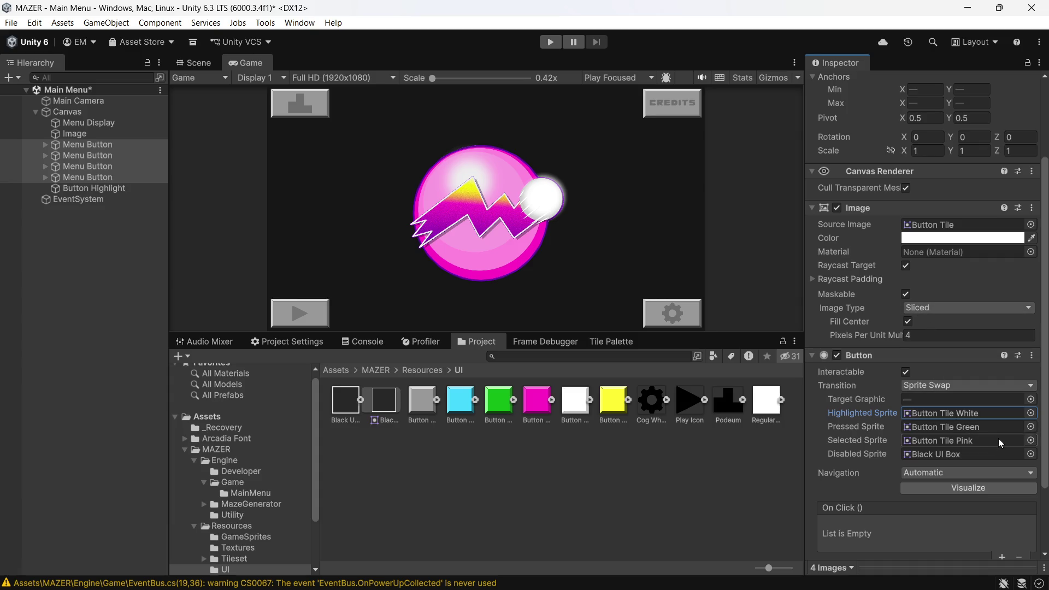
Step: Set the buttons' Selected Sprite to Button Tile White, replacing a brief Button Tile Blue choice
{"action": "left_click", "coordinate": [1031, 440]}
{"action": "scroll", "coordinate": [1001, 417], "scroll_direction": "down", "scroll_amount": 2}
{"action": "scroll", "coordinate": [1001, 418], "scroll_direction": "up", "scroll_amount": 3}
{"action": "scroll", "coordinate": [1001, 418], "scroll_direction": "up", "scroll_amount": 4}
{"action": "left_click", "coordinate": [952, 422]}
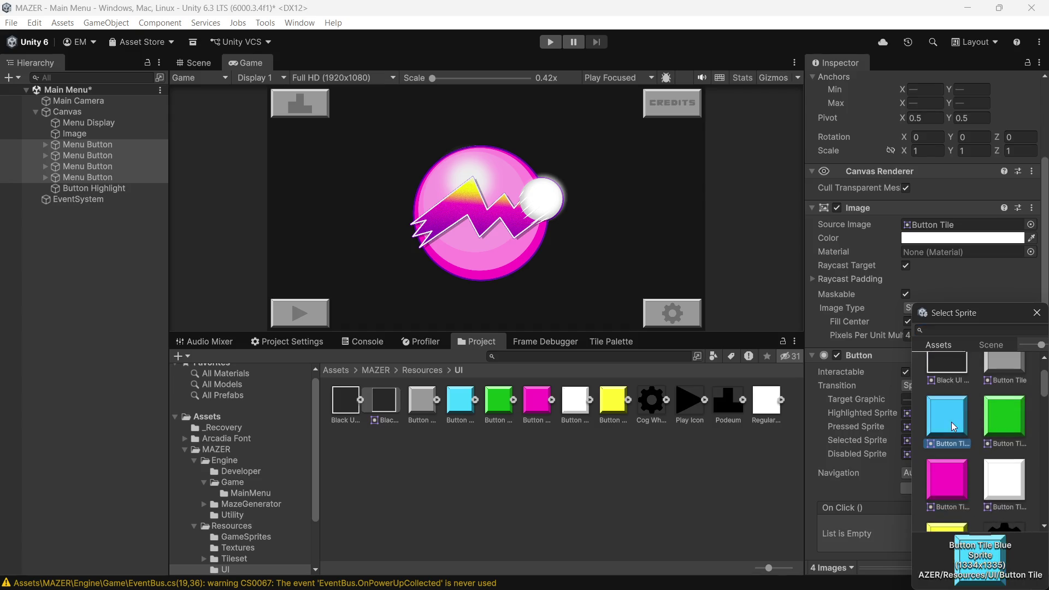
{"action": "double_click", "coordinate": [952, 422]}
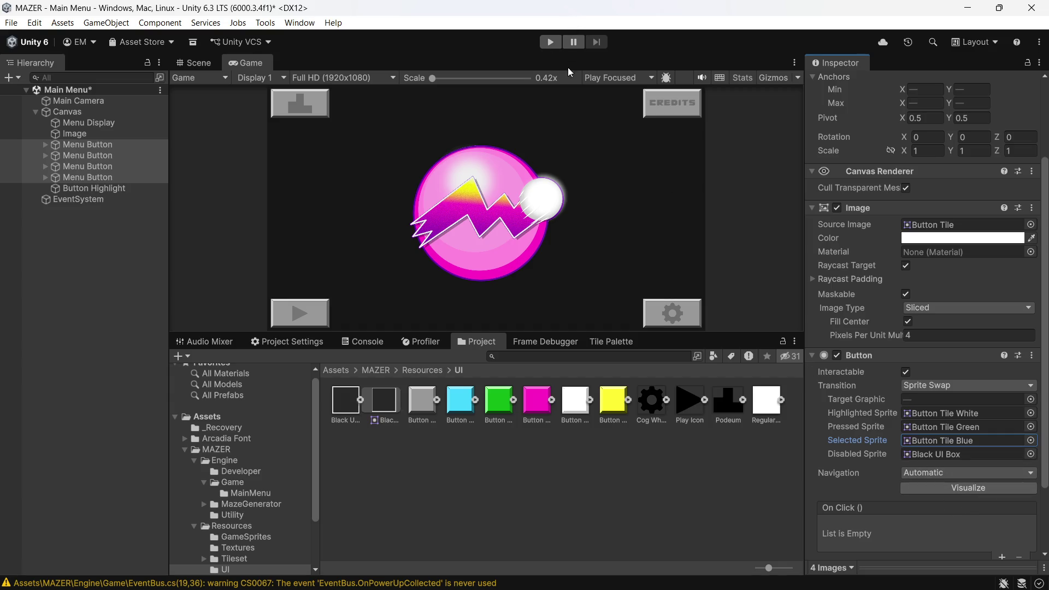
{"action": "left_click", "coordinate": [1031, 440]}
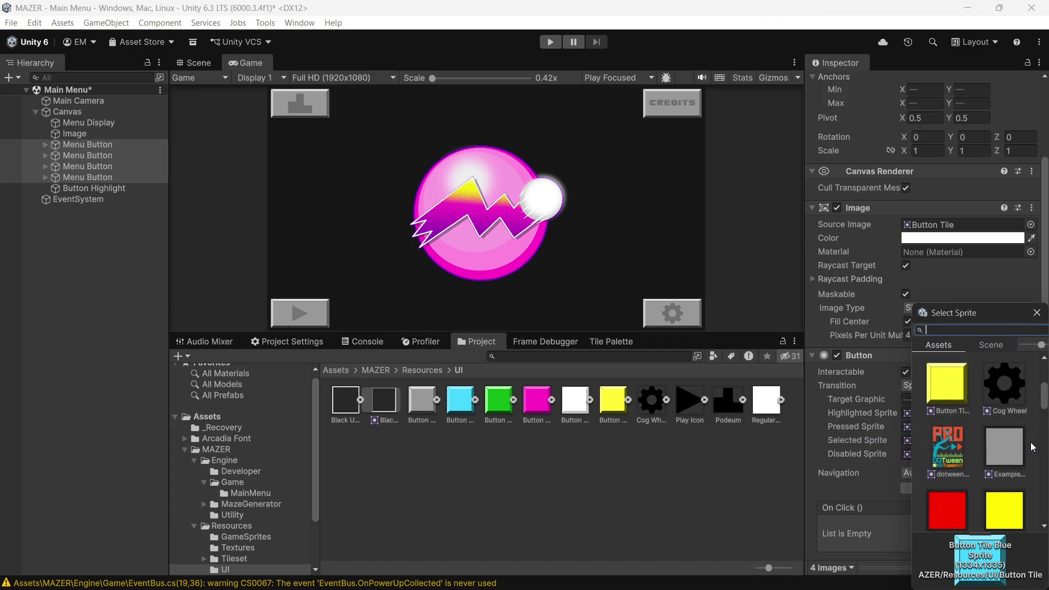
{"action": "scroll", "coordinate": [1032, 447], "scroll_direction": "up", "scroll_amount": 2}
{"action": "left_click", "coordinate": [1008, 365]}
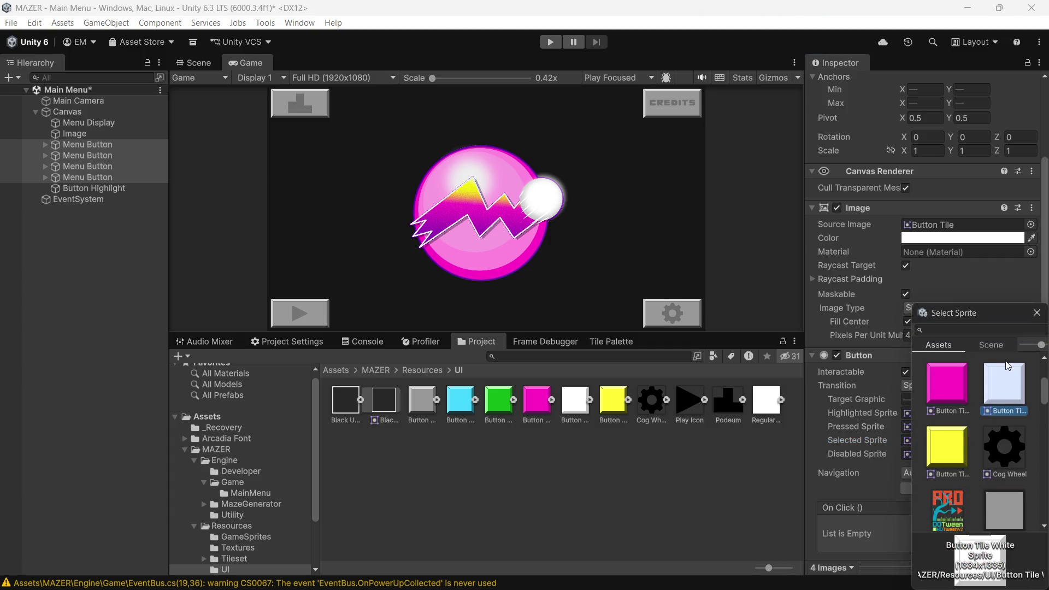
{"action": "double_click", "coordinate": [1009, 366]}
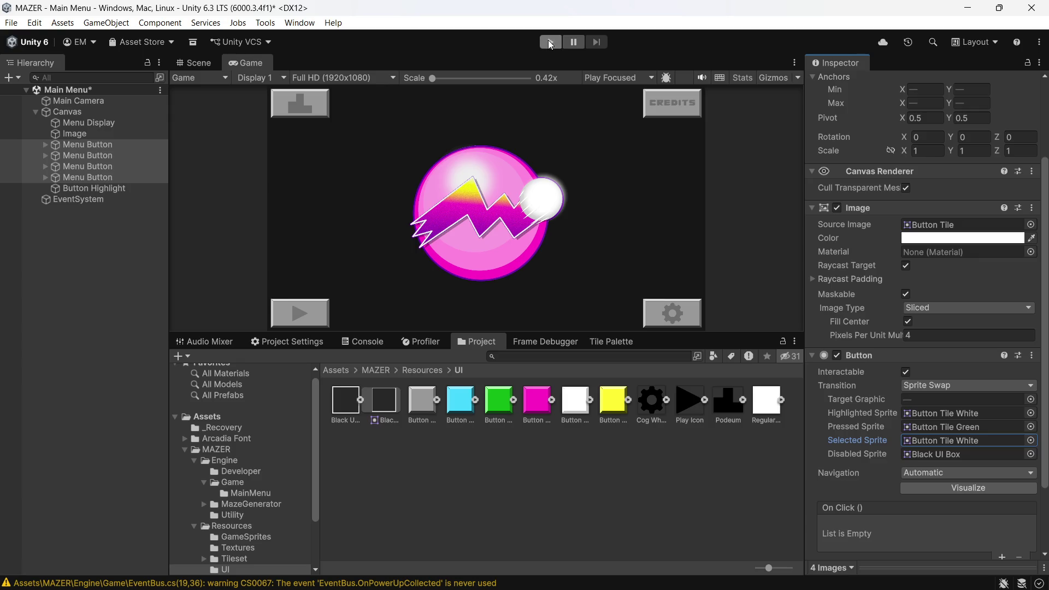
Step: Play the main menu, move the selection right to CREDITS, and scroll the Inspector to the Button component
{"action": "left_click", "coordinate": [551, 43]}
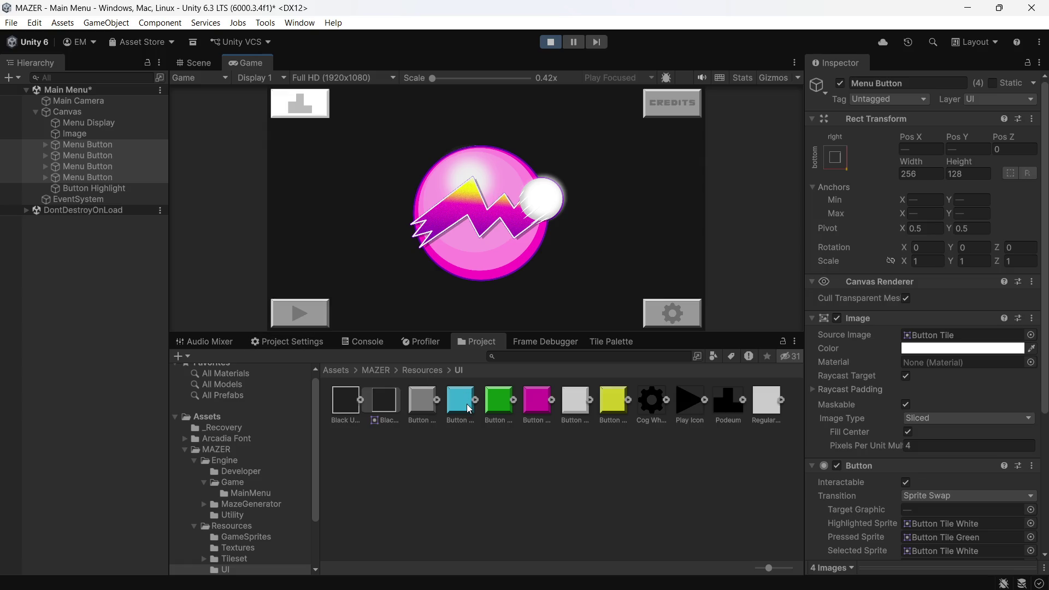
{"action": "key", "text": "Right"}
{"action": "scroll", "coordinate": [919, 340], "scroll_direction": "down", "scroll_amount": 3}
{"action": "scroll", "coordinate": [919, 341], "scroll_direction": "down", "scroll_amount": 2}
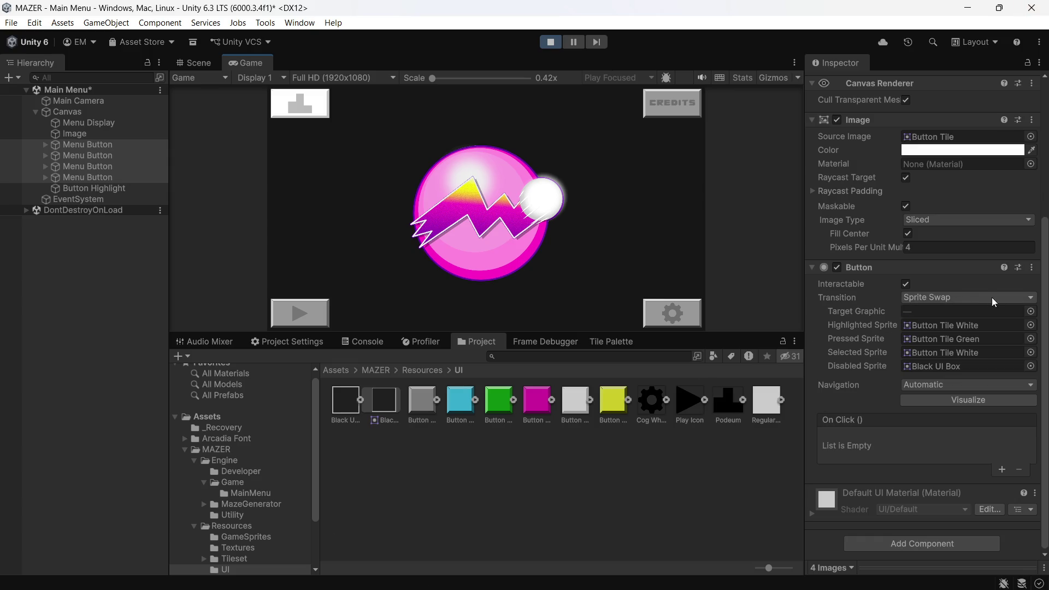
Step: In Play mode, set Highlighted Sprite to Button Tile Yellow and arrow through the menu buttons
{"action": "left_click", "coordinate": [1030, 327]}
{"action": "scroll", "coordinate": [998, 340], "scroll_direction": "up", "scroll_amount": 5}
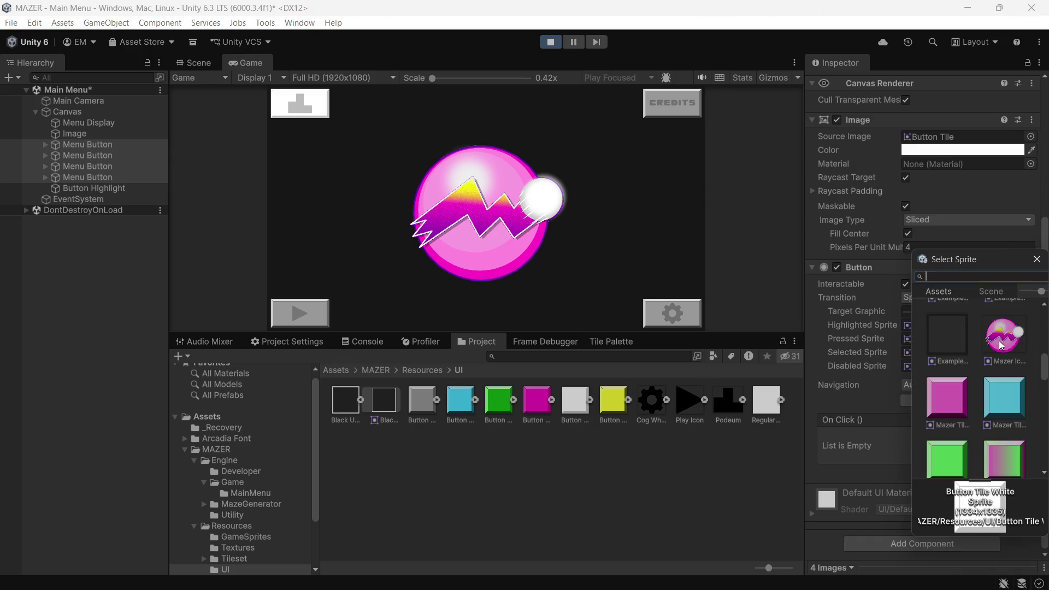
{"action": "double_click", "coordinate": [951, 388]}
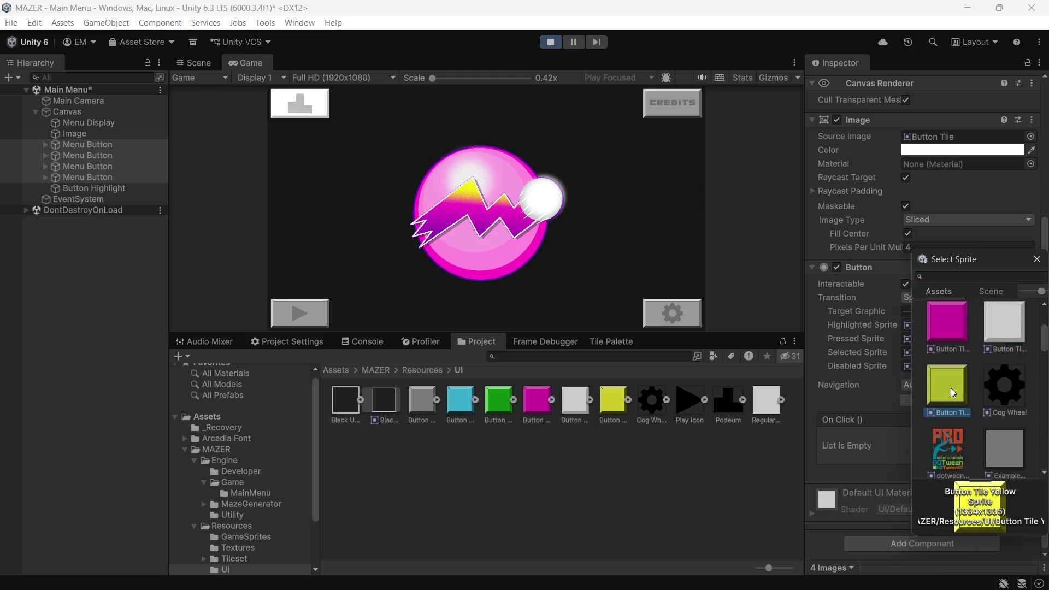
{"action": "left_click", "coordinate": [761, 198]}
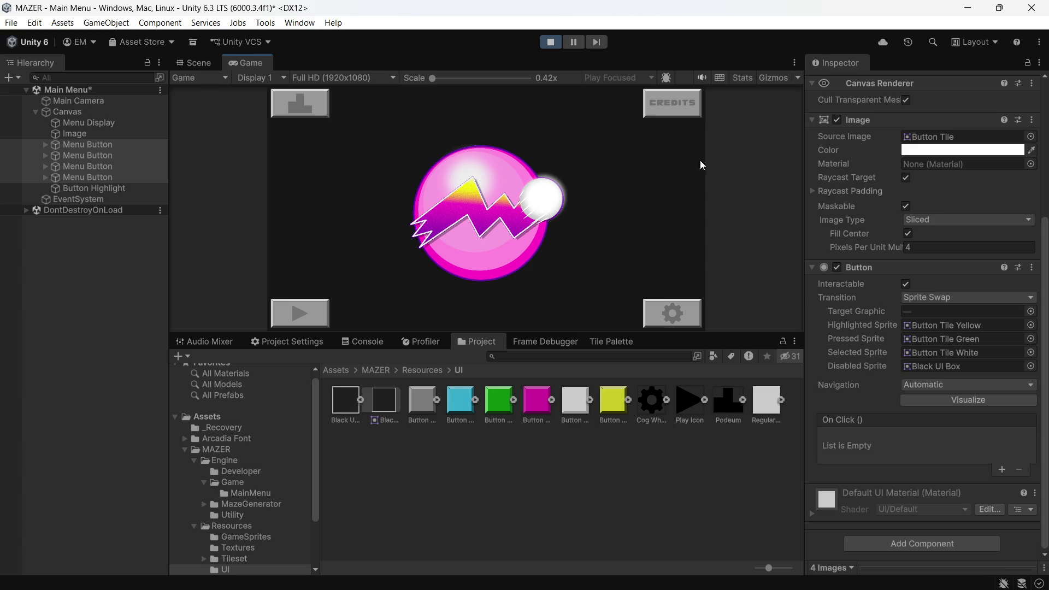
{"action": "left_click", "coordinate": [309, 100]}
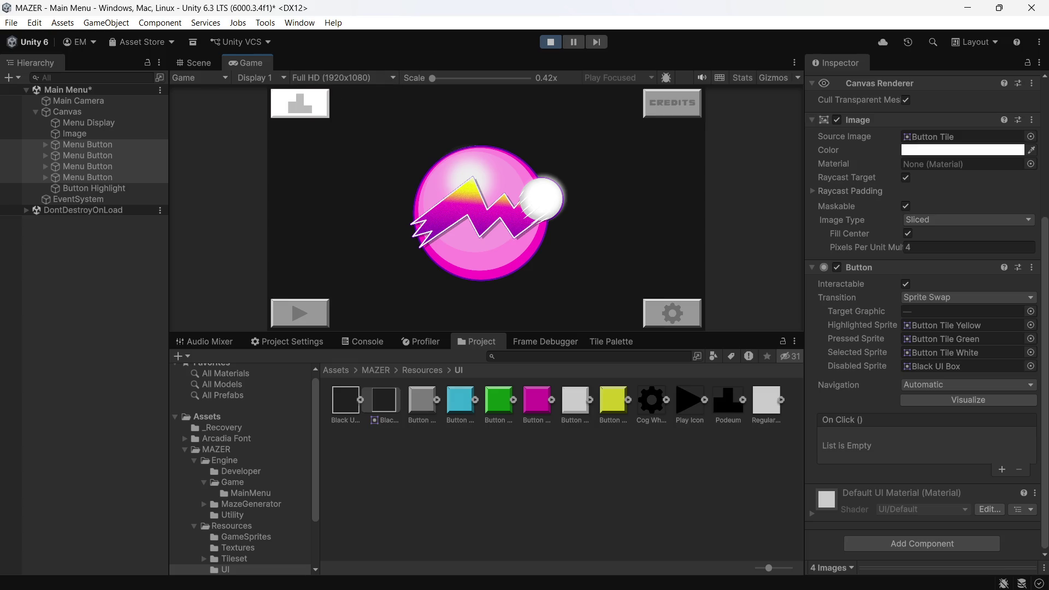
{"action": "key", "text": "Down"}
{"action": "key", "text": "Right"}
{"action": "key", "text": "Up"}
{"action": "key", "text": "Left"}
Step: Set Selected Sprite to Button Tile Yellow, cycle the selection around the menu, then stop playing
{"action": "left_click", "coordinate": [1031, 352]}
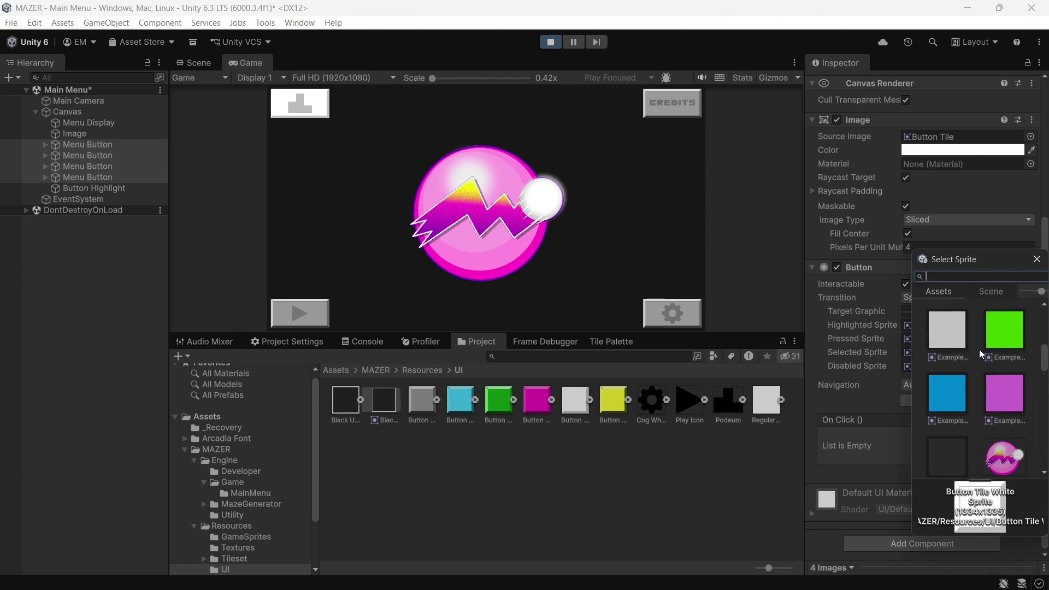
{"action": "scroll", "coordinate": [978, 382], "scroll_direction": "up", "scroll_amount": 6}
{"action": "double_click", "coordinate": [946, 444]}
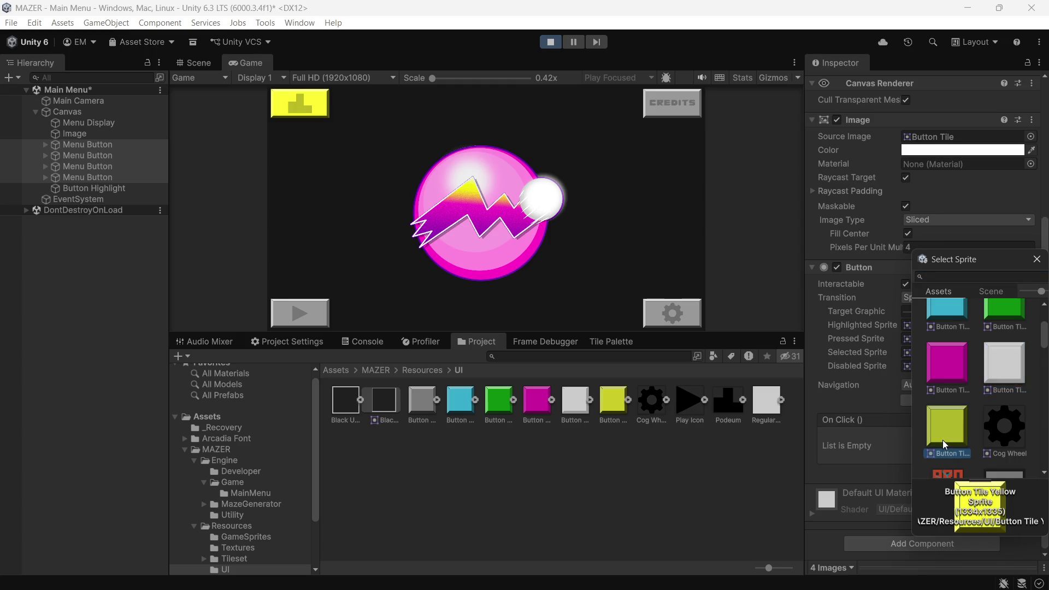
{"action": "left_click", "coordinate": [381, 169]}
{"action": "key", "text": "Down"}
{"action": "key", "text": "Right"}
{"action": "key", "text": "Up"}
{"action": "key", "text": "Left"}
{"action": "key", "text": "Down"}
{"action": "key", "text": "Right"}
{"action": "key", "text": "Up"}
{"action": "key", "text": "Left"}
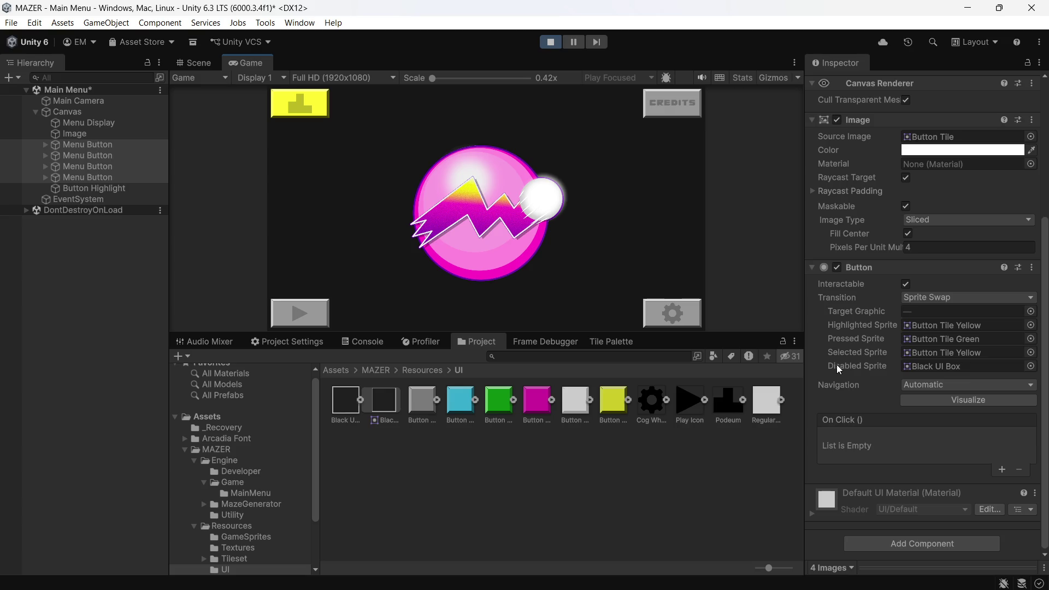
{"action": "key", "text": "Down"}
{"action": "key", "text": "Right"}
{"action": "key", "text": "Up"}
{"action": "key", "text": "Left"}
{"action": "key", "text": "Right"}
{"action": "key", "text": "Down"}
{"action": "key", "text": "Left"}
{"action": "key", "text": "Up"}
{"action": "key", "text": "Down"}
{"action": "key", "text": "Right"}
{"action": "key", "text": "Up"}
{"action": "key", "text": "Left"}
{"action": "key", "text": "Down"}
{"action": "key", "text": "Right"}
{"action": "key", "text": "Up"}
{"action": "key", "text": "Left"}
{"action": "key", "text": "Down"}
{"action": "key", "text": "Right"}
{"action": "key", "text": "Up"}
{"action": "key", "text": "Down"}
{"action": "left_click", "coordinate": [553, 47]}
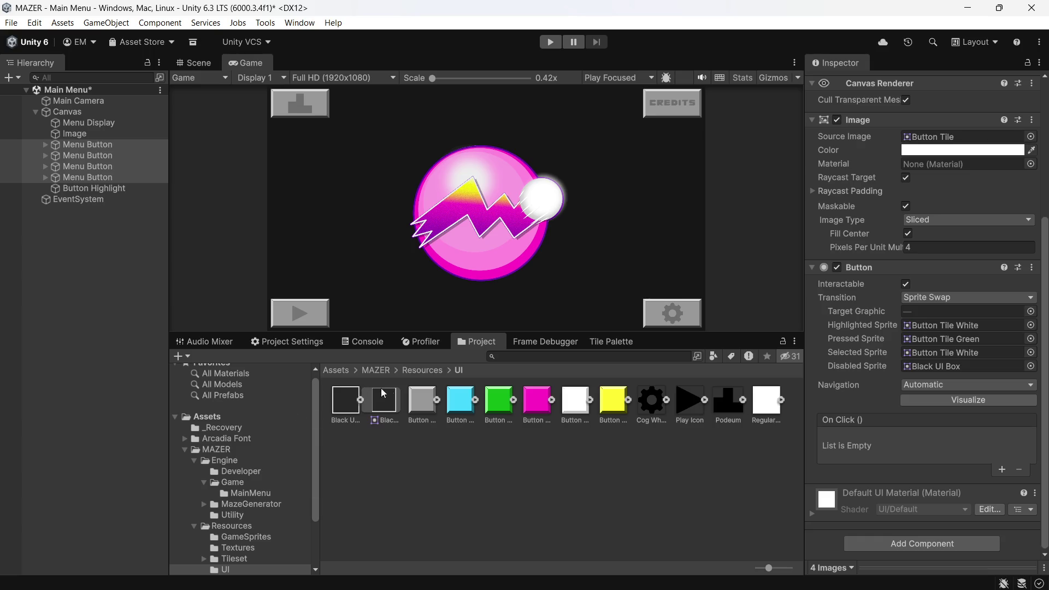
Step: Search 'button' in Add Component to attach Button Animations (Speed 0.5), then open the script
{"action": "left_click", "coordinate": [865, 542]}
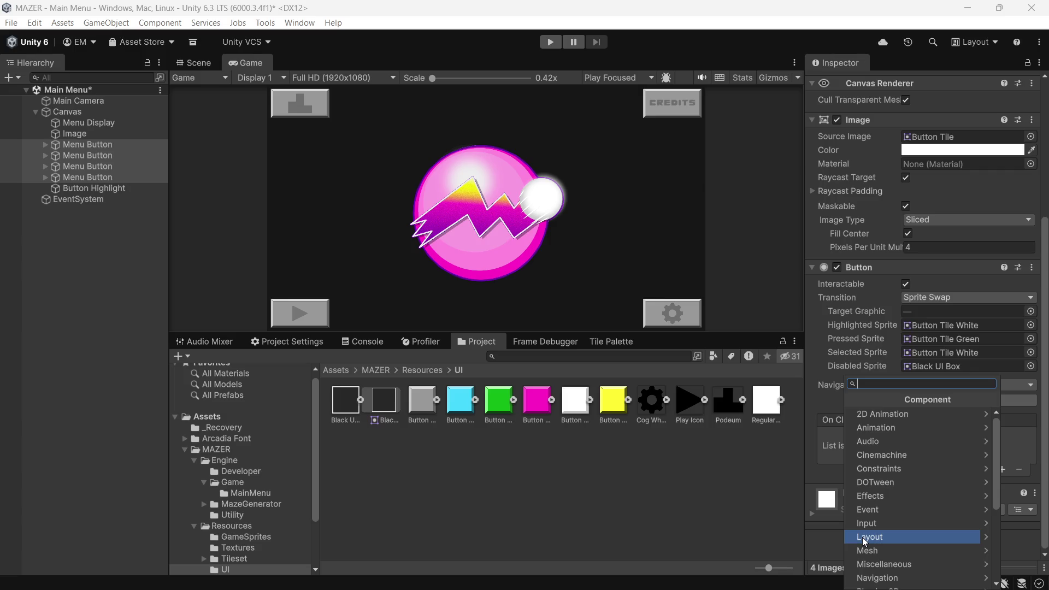
{"action": "left_click", "coordinate": [862, 536]}
{"action": "type", "text": "button"}
{"action": "key", "text": "Escape"}
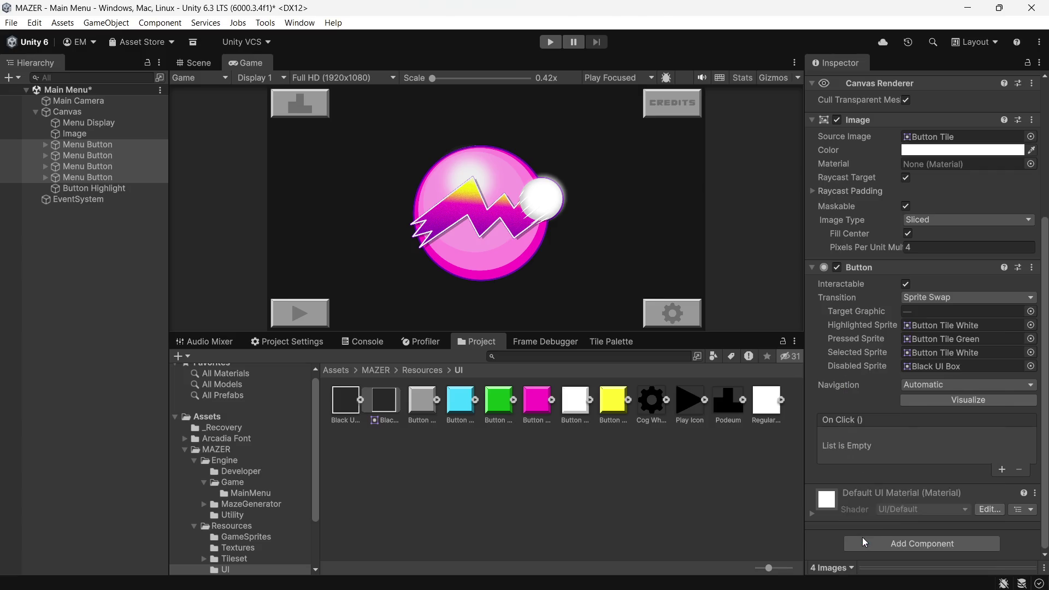
{"action": "scroll", "coordinate": [956, 451], "scroll_direction": "down", "scroll_amount": 2}
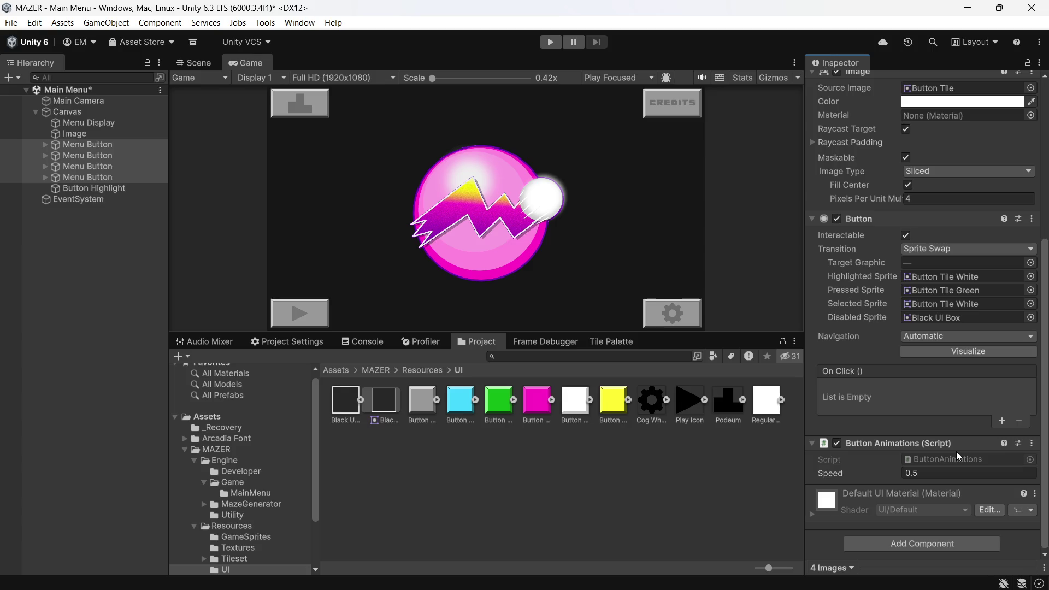
{"action": "double_click", "coordinate": [940, 460]}
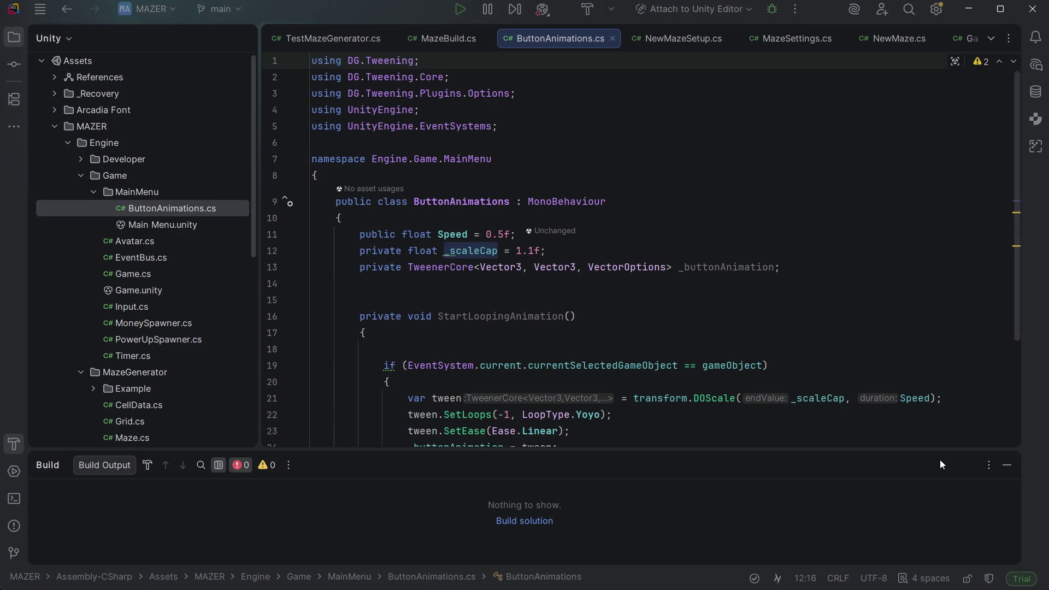
Step: Add a private void Awake method that stores GetComponent<Button>() in a local variable
{"action": "scroll", "coordinate": [596, 243], "scroll_direction": "down", "scroll_amount": 3}
{"action": "scroll", "coordinate": [595, 242], "scroll_direction": "up", "scroll_amount": 2}
{"action": "left_click", "coordinate": [789, 159]}
{"action": "key", "text": "Return"}
{"action": "key", "text": "Return"}
{"action": "key", "text": "Return"}
{"action": "type", "text": "private void"}
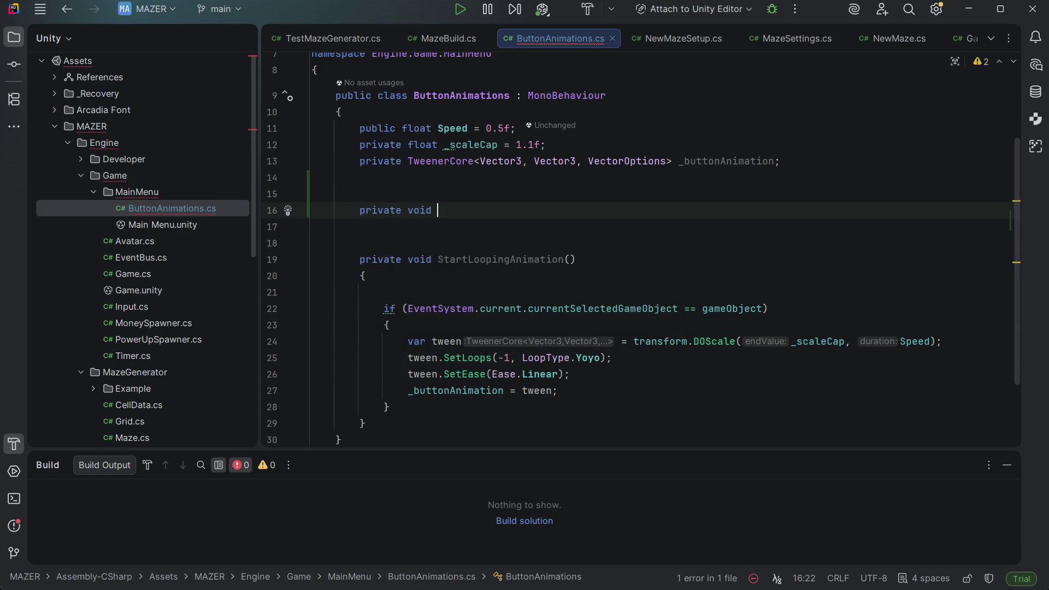
{"action": "type", "text": " Awake"}
{"action": "key", "text": "Return"}
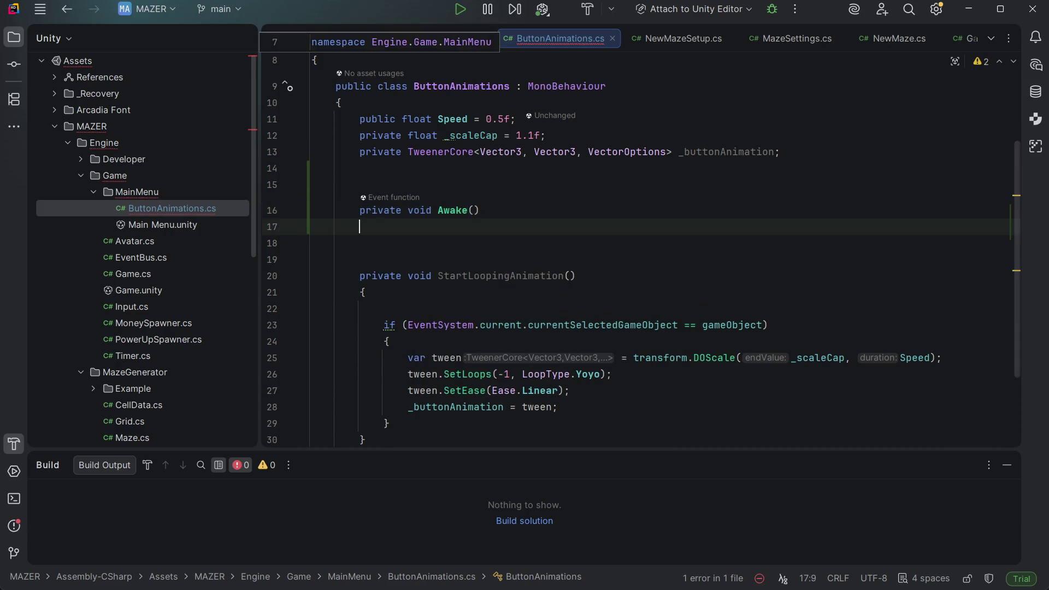
{"action": "type", "text": "{var b"}
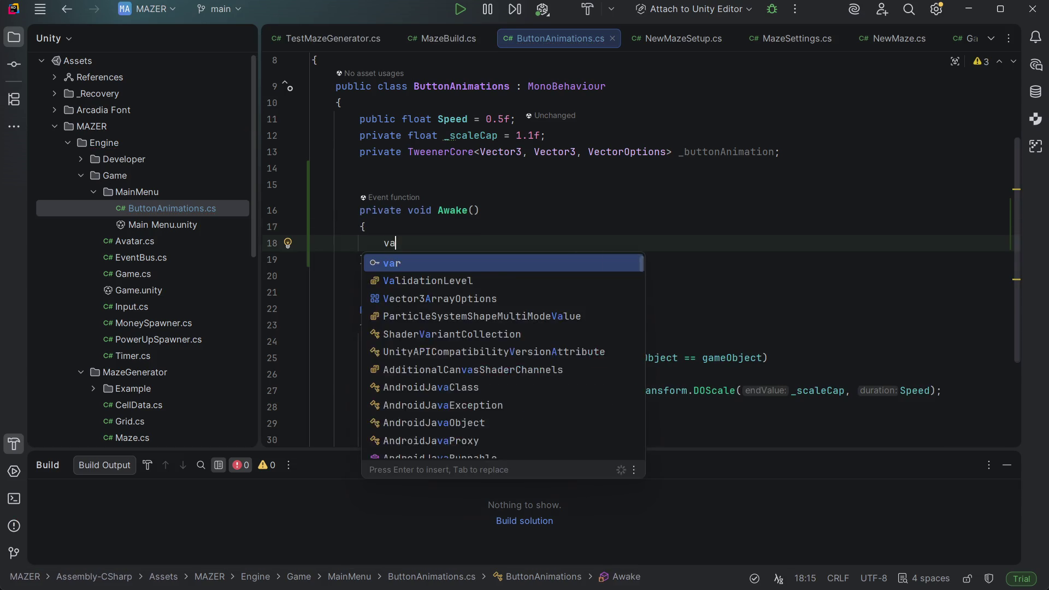
{"action": "type", "text": "utton "}
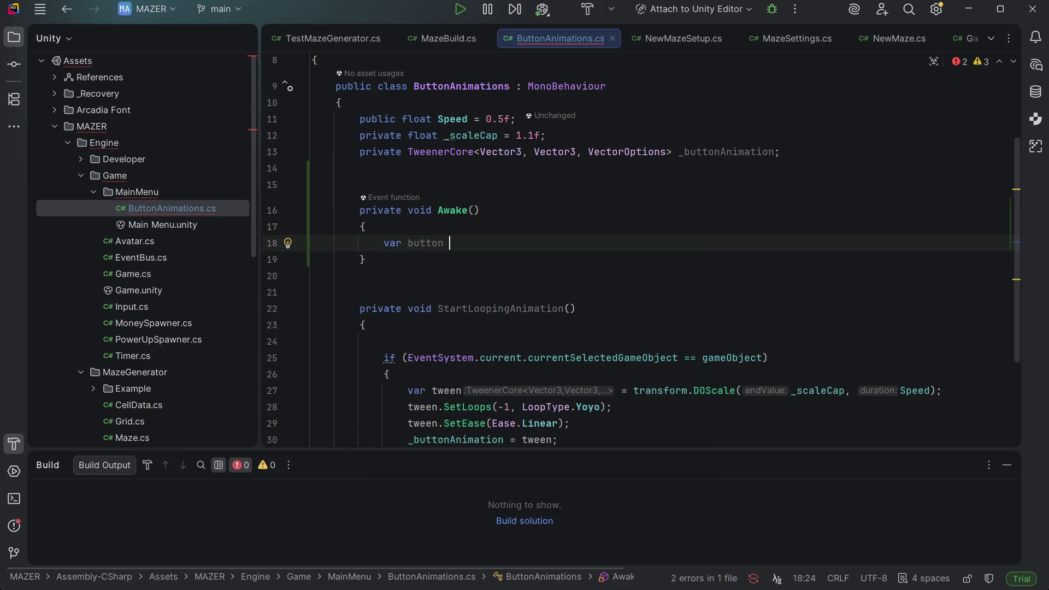
{"action": "type", "text": "= GetCom"}
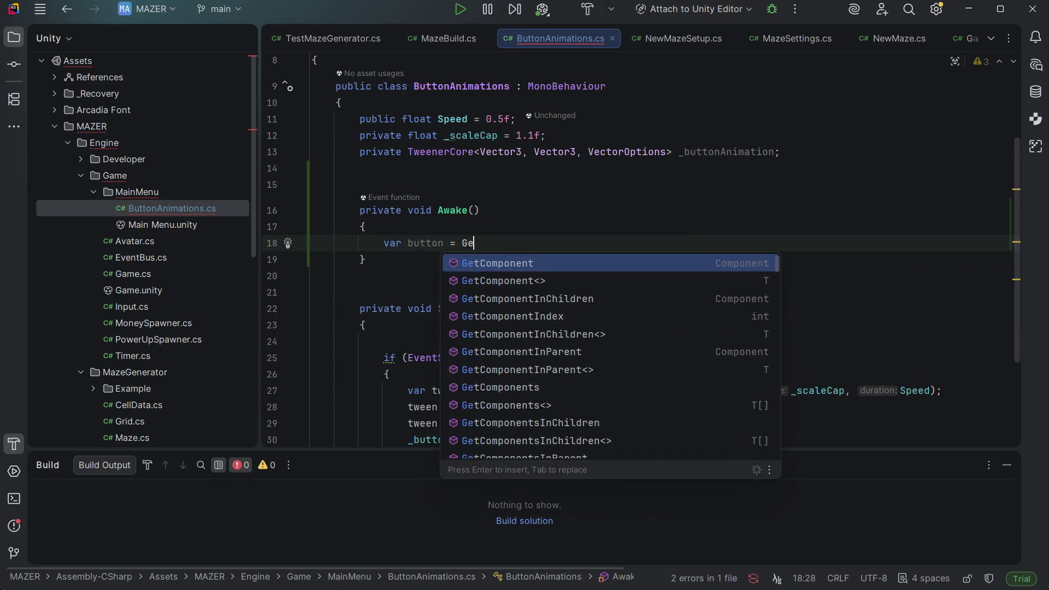
{"action": "key", "text": "Tab"}
{"action": "key", "text": "Return"}
{"action": "key", "text": "Up"}
{"action": "key", "text": "ctrl+Right"}
{"action": "key", "text": "ctrl+Right"}
{"action": "key", "text": "ctrl+Right"}
{"action": "key", "text": "ctrl+Right"}
{"action": "key", "text": "ctrl+Right"}
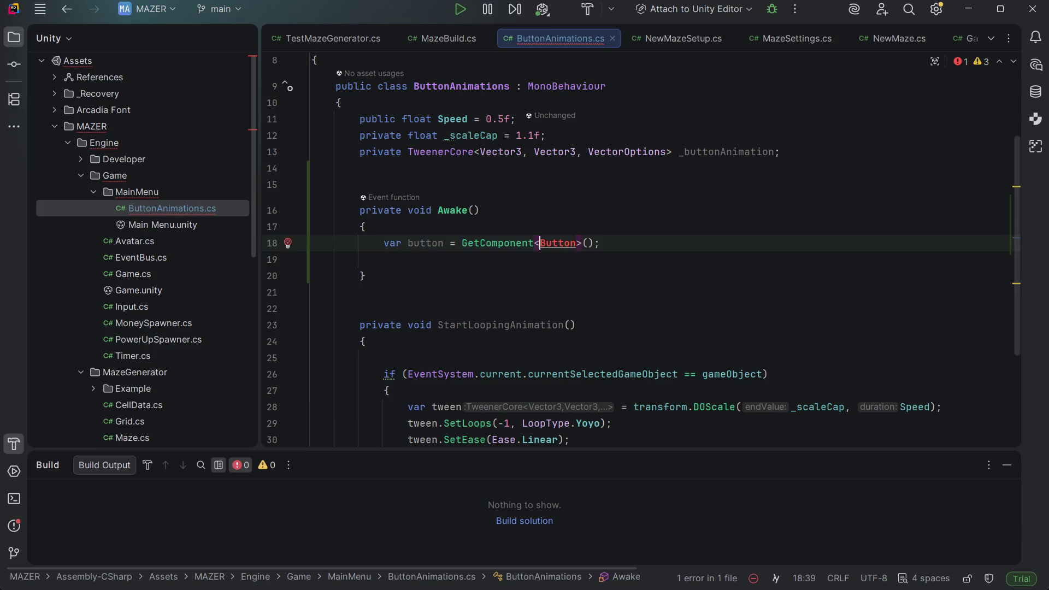
Step: Import UnityEngine.UI to resolve Button, skipping the suggested click-listener code
{"action": "key", "text": "alt+Return"}
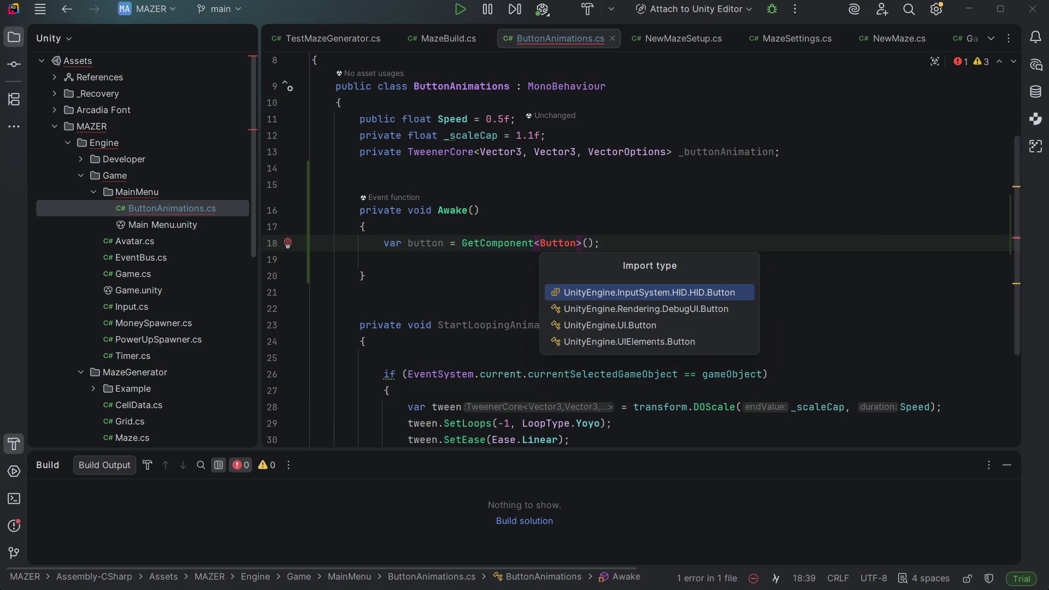
{"action": "key", "text": "Down"}
{"action": "key", "text": "Down"}
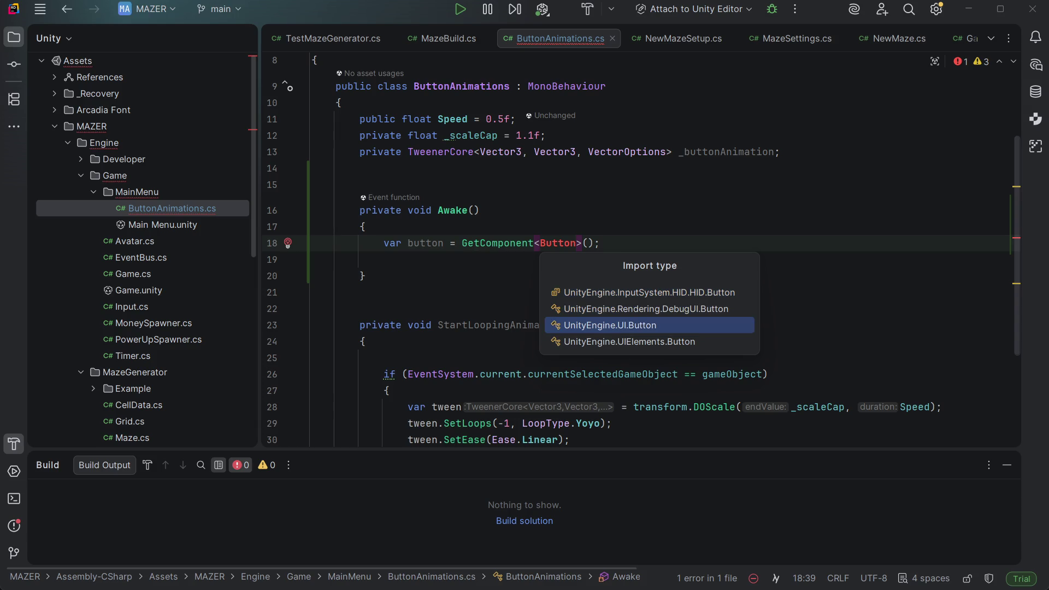
{"action": "key", "text": "Return"}
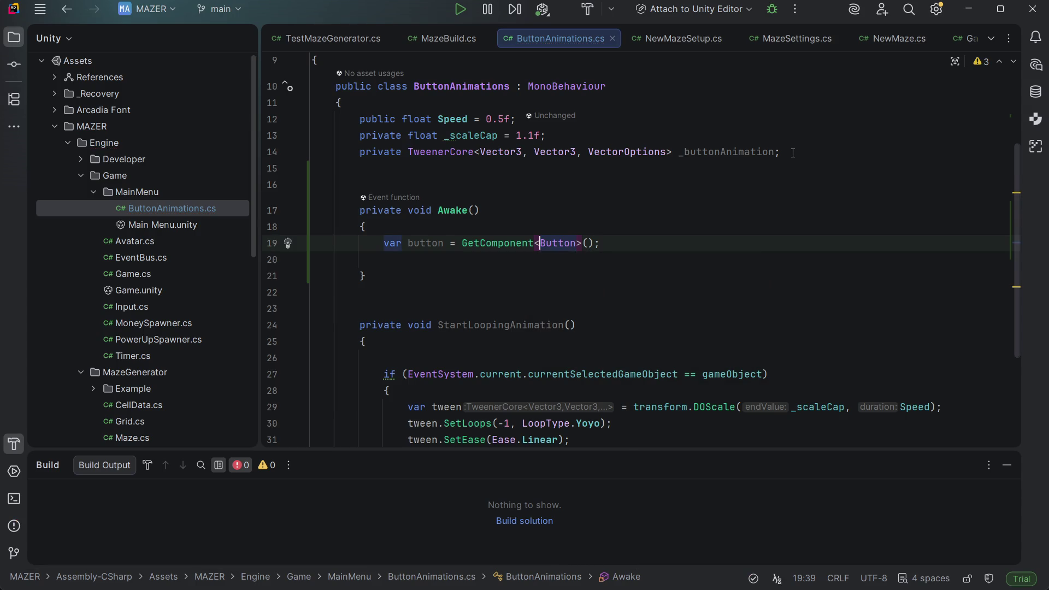
{"action": "scroll", "coordinate": [792, 153], "scroll_direction": "down", "scroll_amount": 1}
{"action": "key", "text": "shift+Return"}
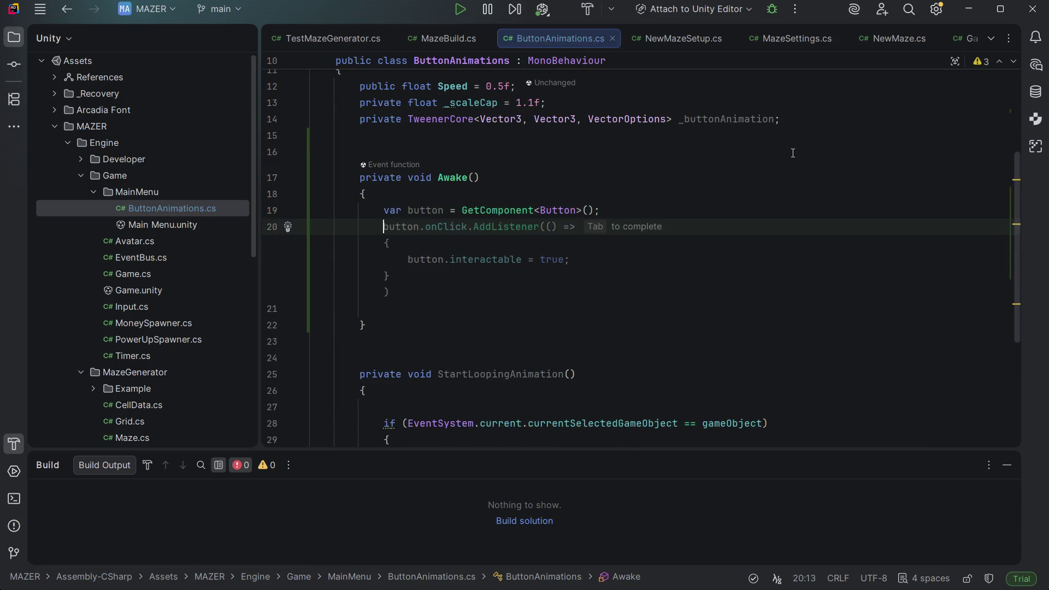
{"action": "scroll", "coordinate": [793, 153], "scroll_direction": "down", "scroll_amount": 1}
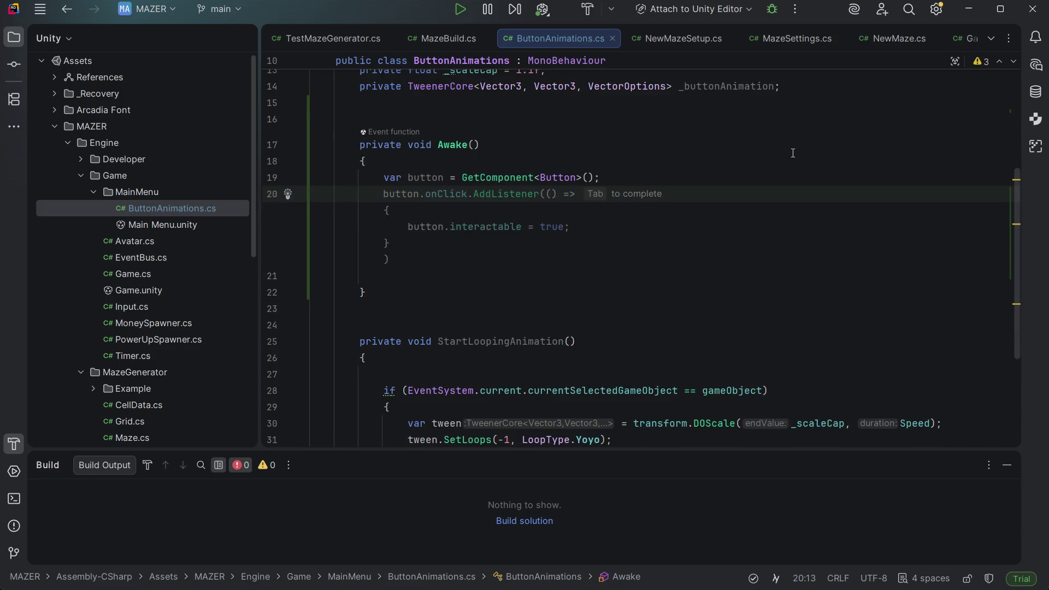
{"action": "scroll", "coordinate": [793, 153], "scroll_direction": "down", "scroll_amount": 1}
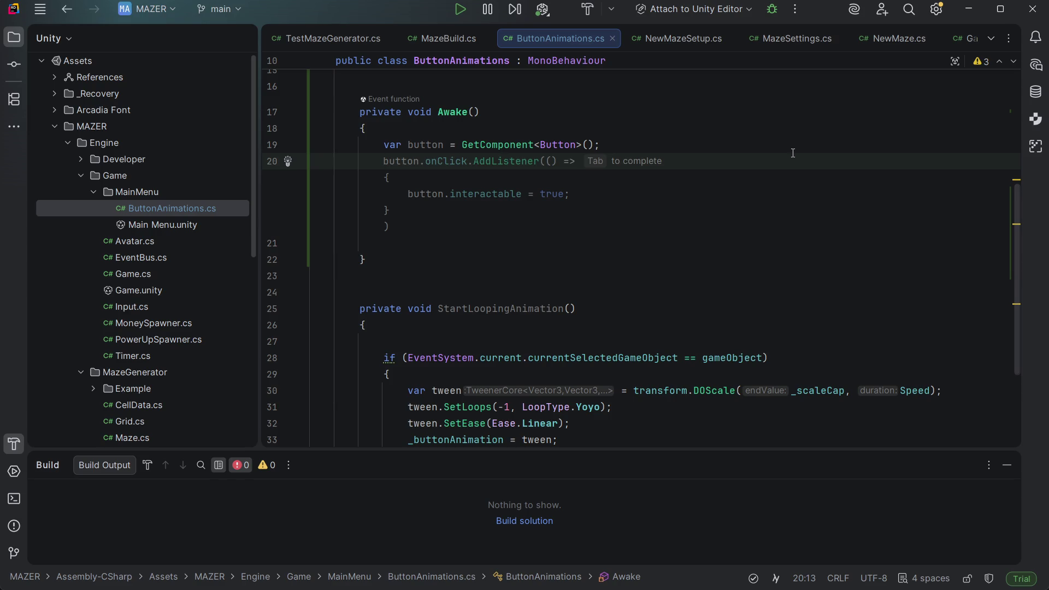
{"action": "key", "text": "Up"}
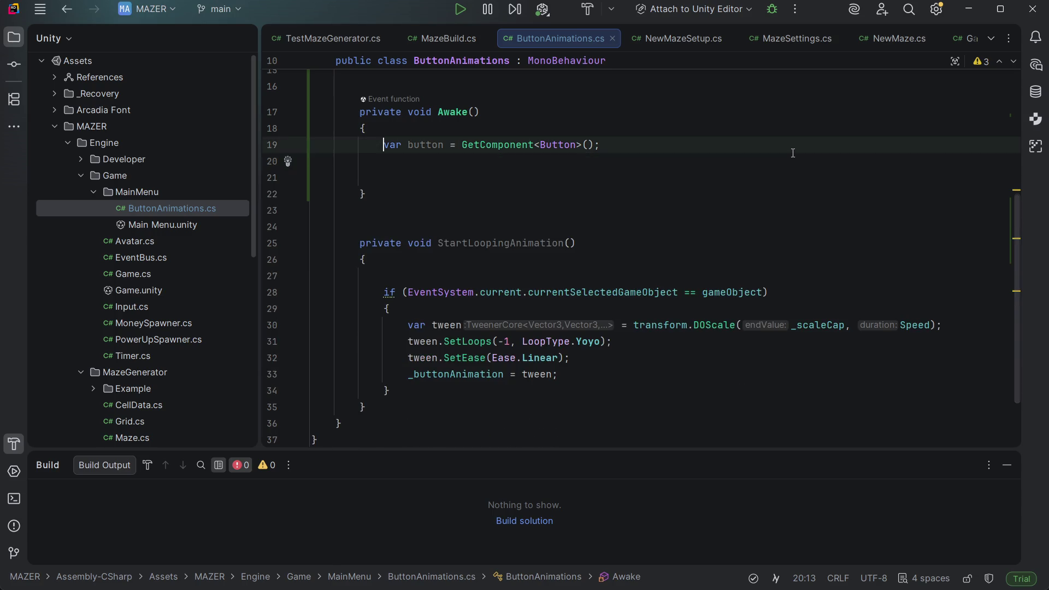
{"action": "key", "text": "Up"}
{"action": "key", "text": "Up"}
{"action": "key", "text": "Up"}
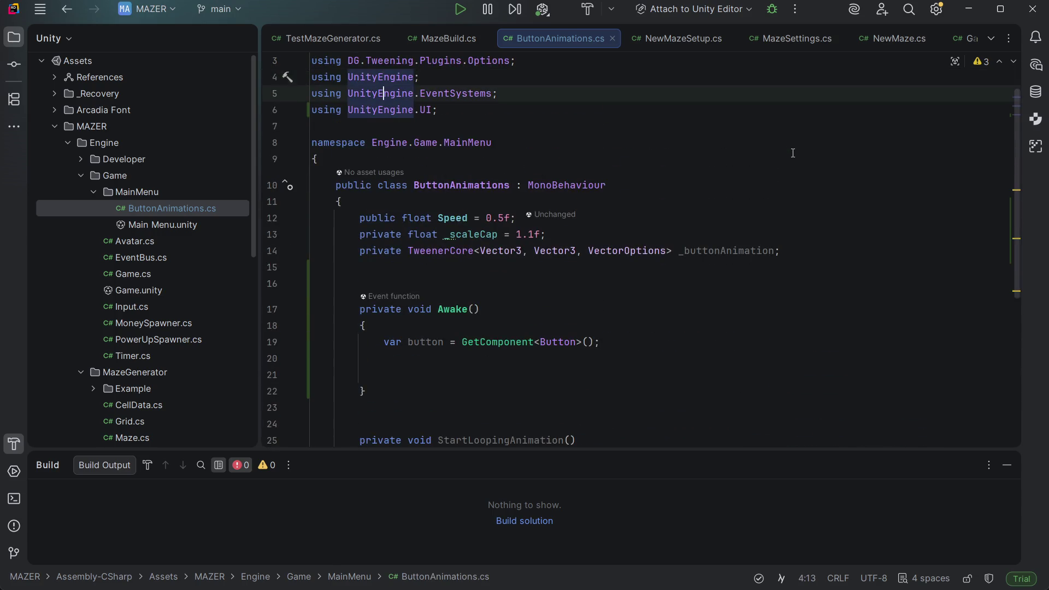
Step: Add IPointerEnterHandler after MonoBehaviour in the ButtonAnimations class declaration
{"action": "key", "text": "Down"}
{"action": "key", "text": "Down"}
{"action": "key", "text": "Down"}
{"action": "key", "text": "Down"}
{"action": "key", "text": "Left"}
{"action": "type", "text": ","}
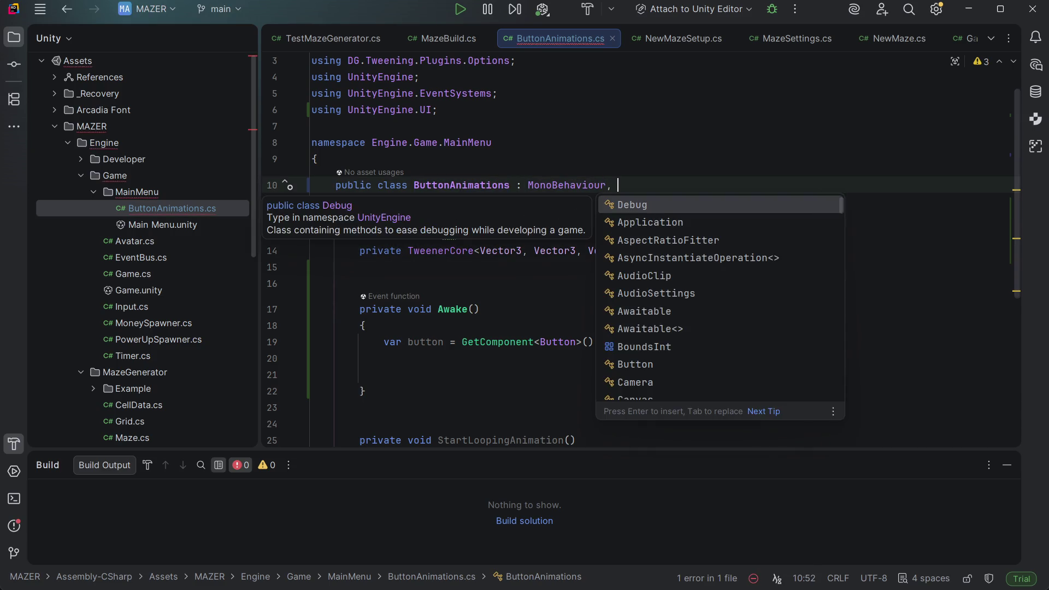
{"action": "type", "text": " I"}
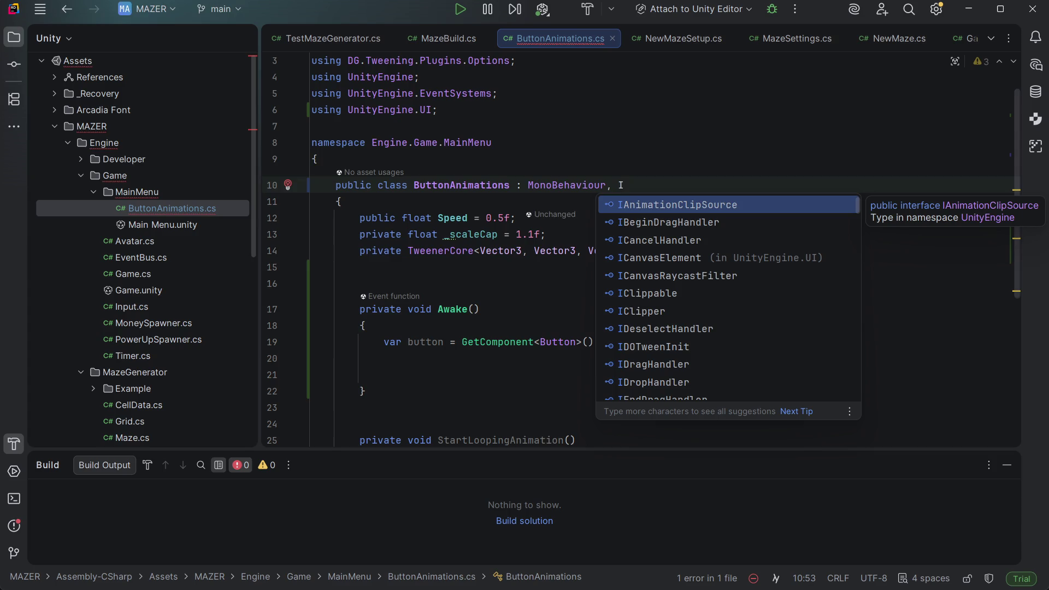
{"action": "type", "text": "Hove"}
{"action": "key", "text": "BackSpace"}
{"action": "key", "text": "BackSpace"}
{"action": "key", "text": "BackSpace"}
{"action": "key", "text": "ctrl+space"}
{"action": "type", "text": "S"}
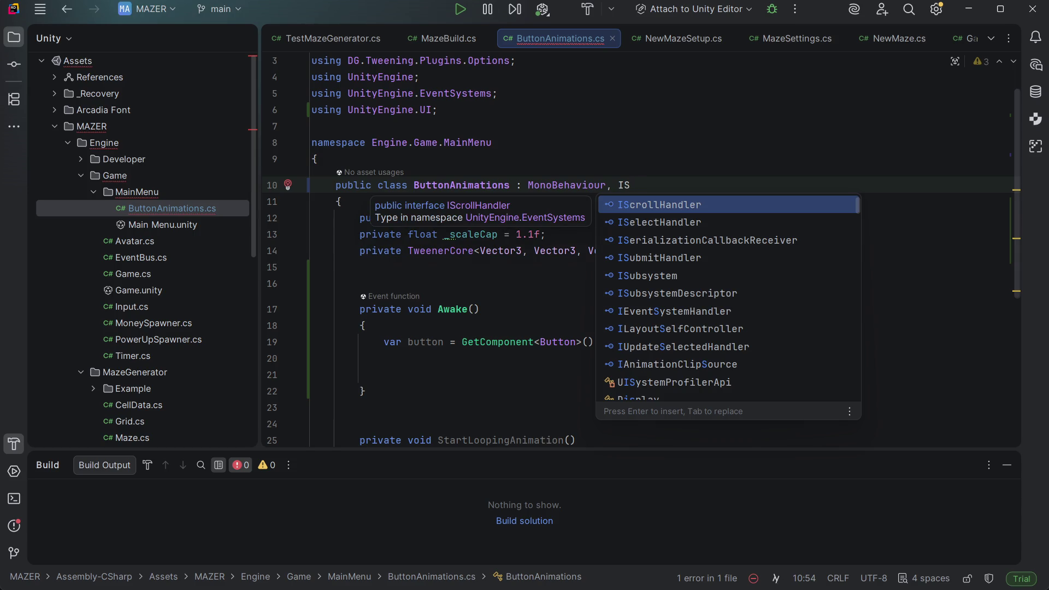
{"action": "key", "text": "BackSpace"}
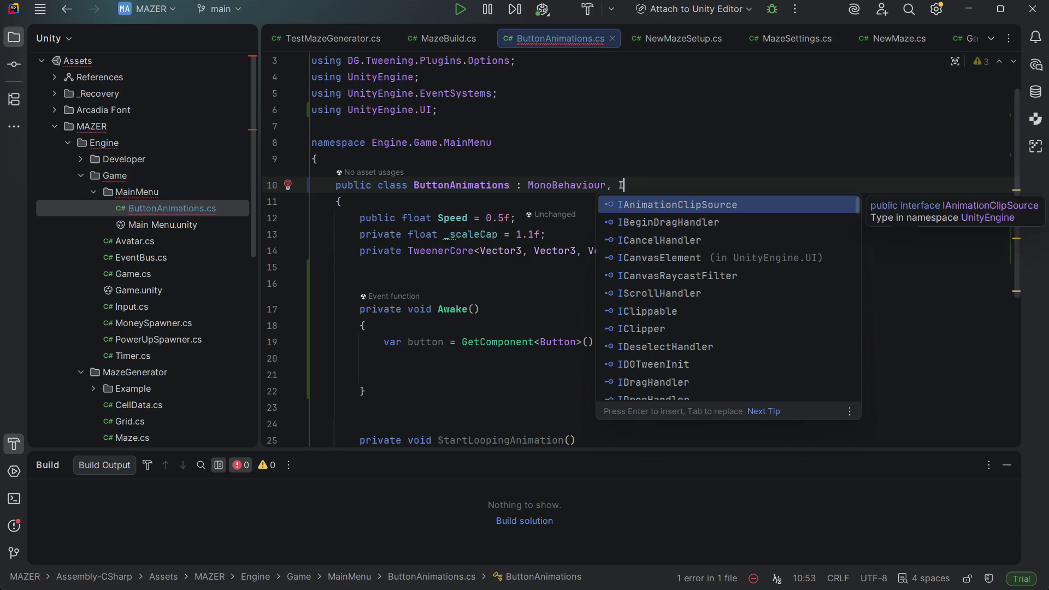
{"action": "type", "text": "H"}
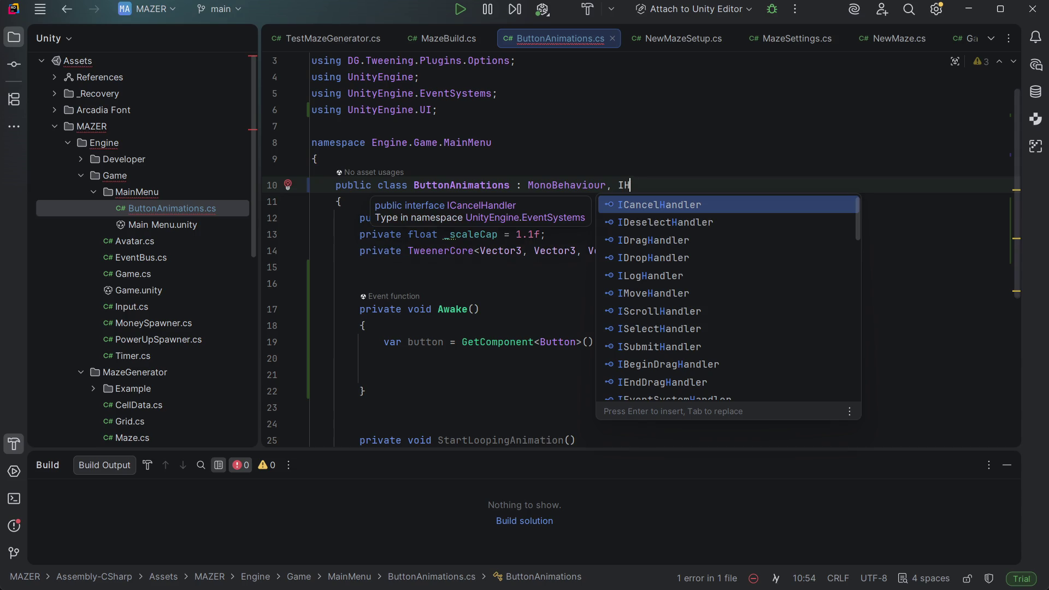
{"action": "key", "text": "Up"}
{"action": "key", "text": "Down"}
{"action": "key", "text": "Down"}
{"action": "key", "text": "Down"}
{"action": "key", "text": "Down"}
{"action": "key", "text": "Down"}
{"action": "key", "text": "Down"}
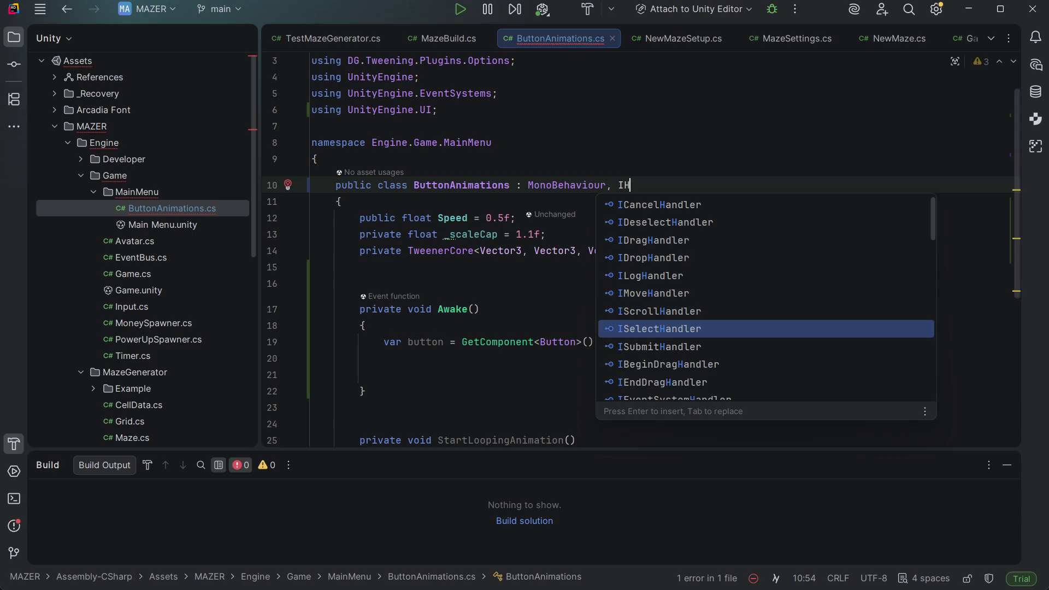
{"action": "key", "text": "Down"}
{"action": "key", "text": "Down"}
{"action": "key", "text": "Down"}
{"action": "key", "text": "Down"}
{"action": "key", "text": "Down"}
{"action": "key", "text": "Down"}
{"action": "key", "text": "Down"}
{"action": "key", "text": "BackSpace"}
{"action": "key", "text": "BackSpace"}
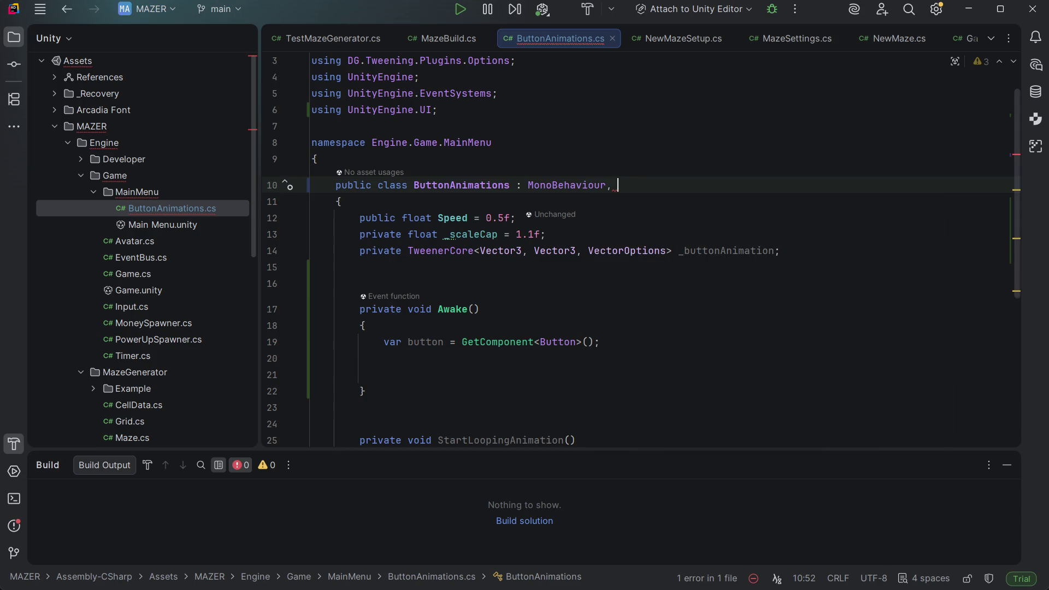
{"action": "type", "text": "IEn"}
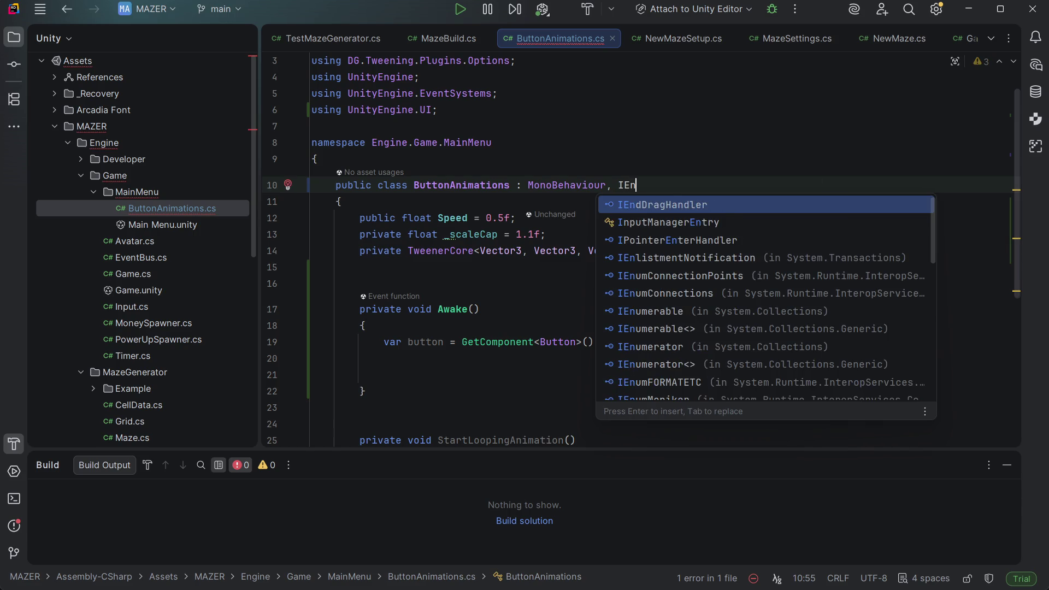
{"action": "type", "text": "ter"}
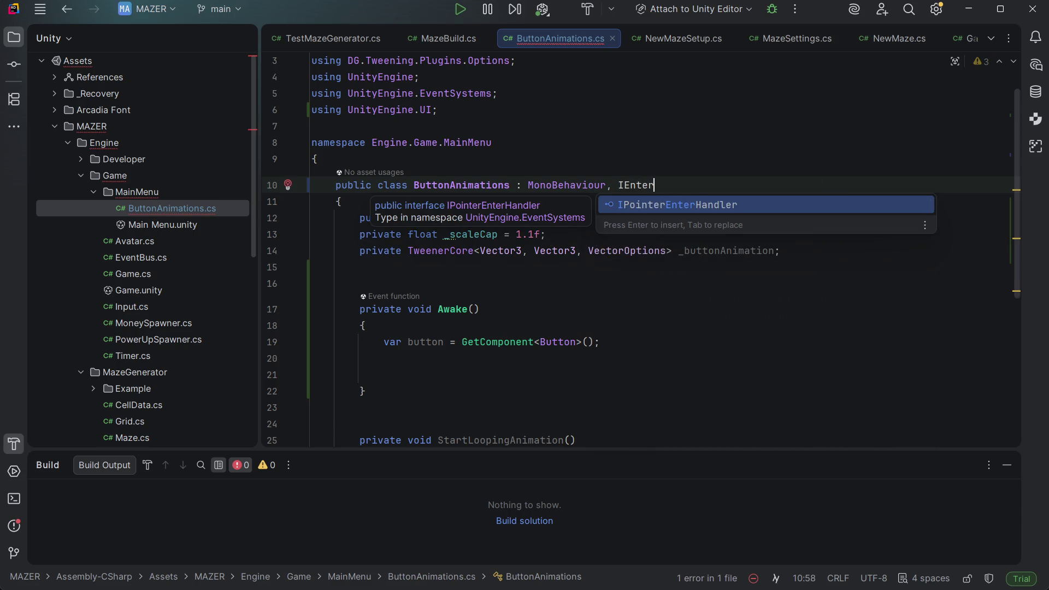
{"action": "key", "text": "Return"}
Step: Append IPointerExitHandler and ISelectHandler to the class's implemented interfaces
{"action": "type", "text": ", I"}
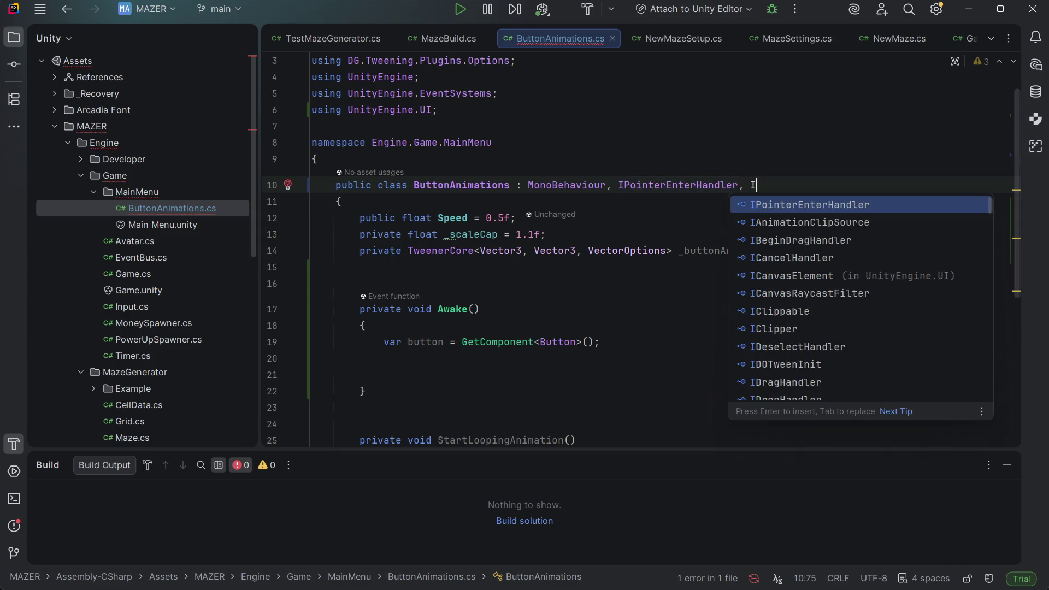
{"action": "type", "text": "Poi"}
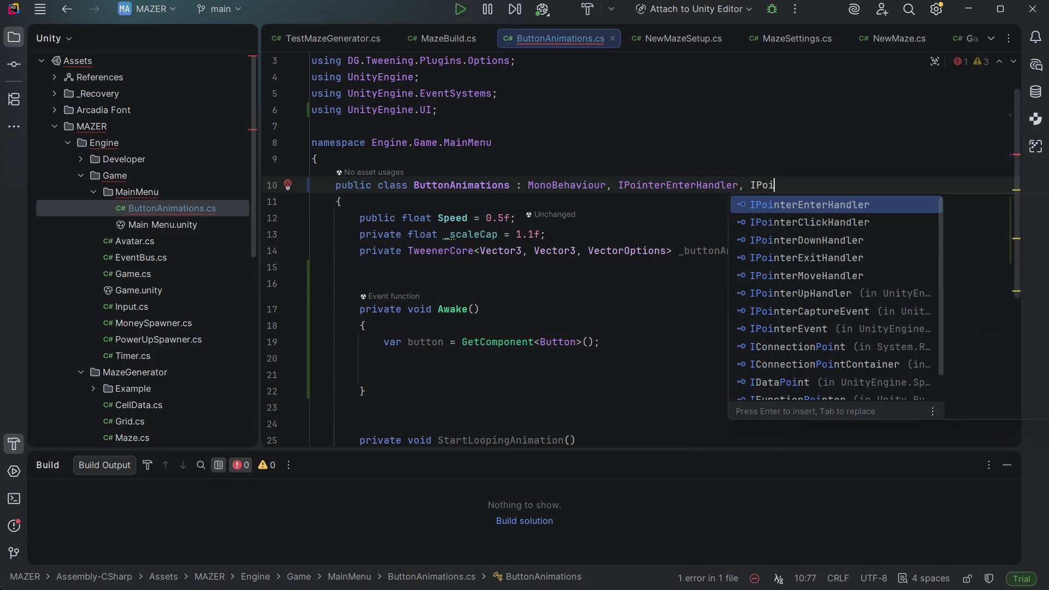
{"action": "type", "text": "nterE"}
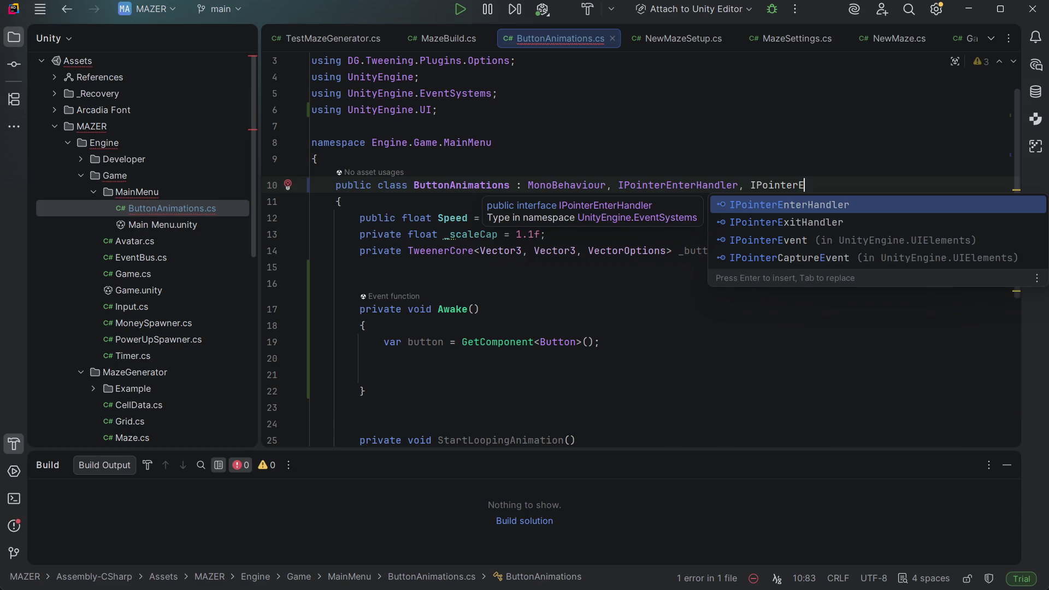
{"action": "key", "text": "Down"}
{"action": "key", "text": "Return"}
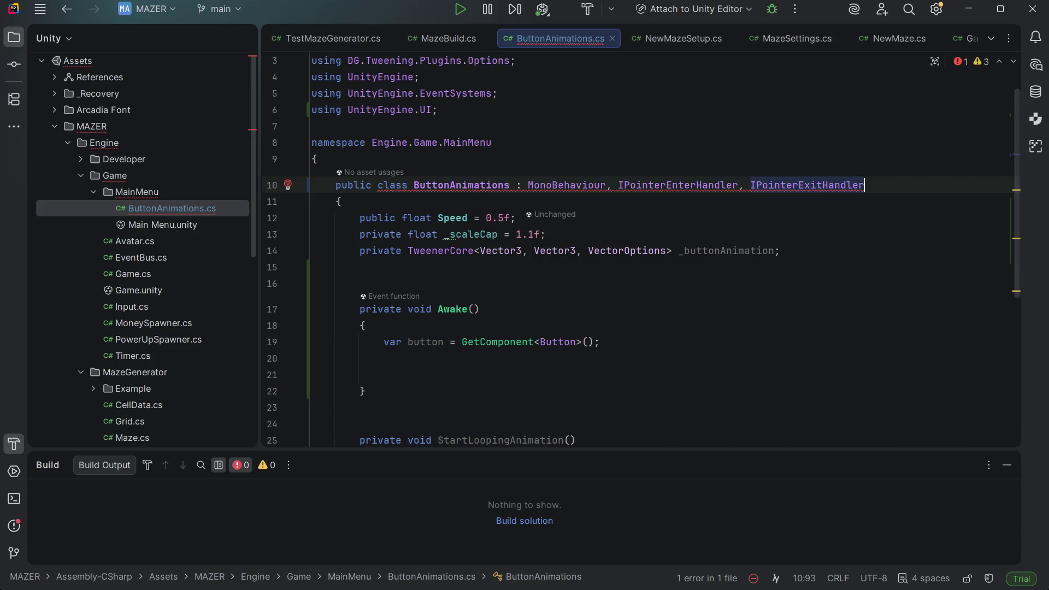
{"action": "type", "text": ", I"}
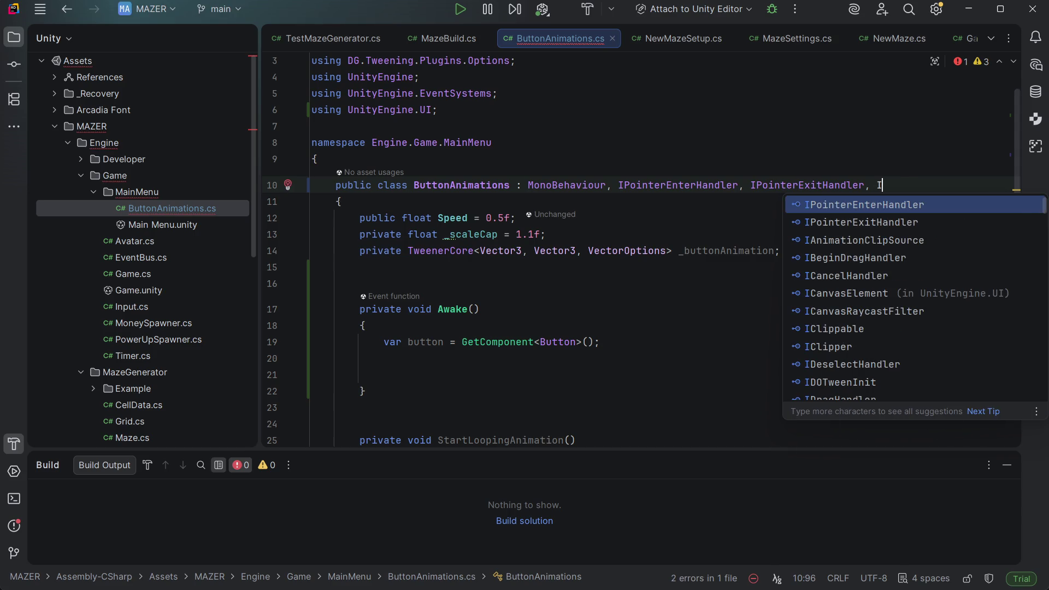
{"action": "type", "text": "Se"}
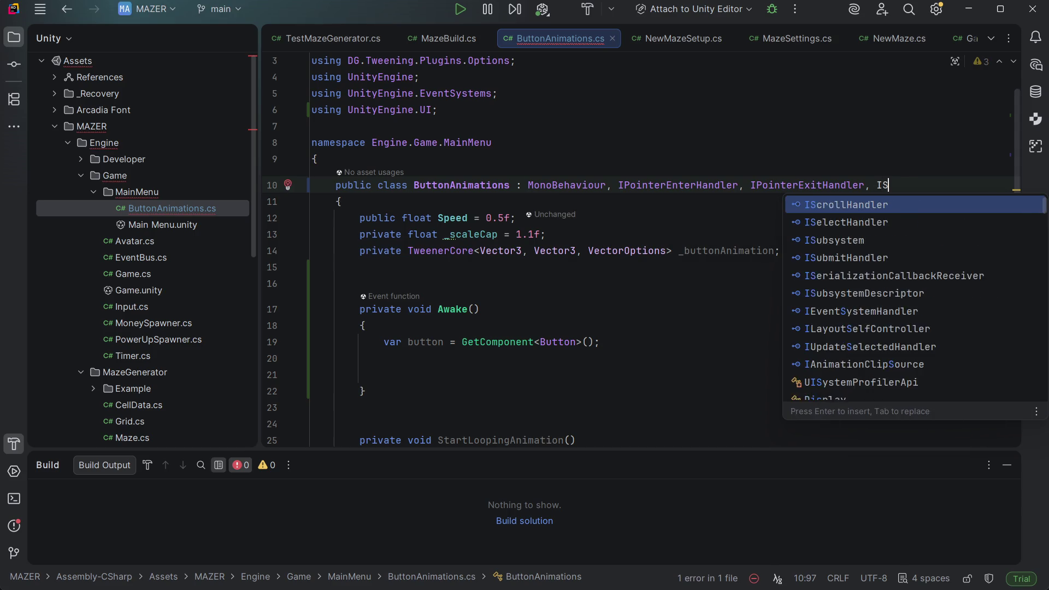
{"action": "key", "text": "Down"}
{"action": "key", "text": "Escape"}
{"action": "key", "text": "Return"}
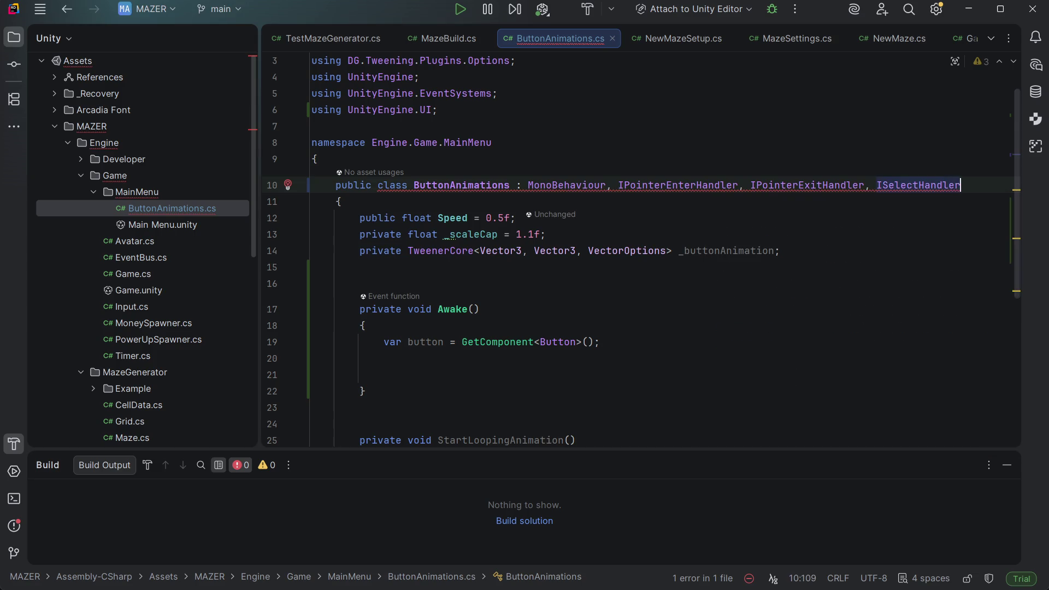
{"action": "key", "text": "alt+Return"}
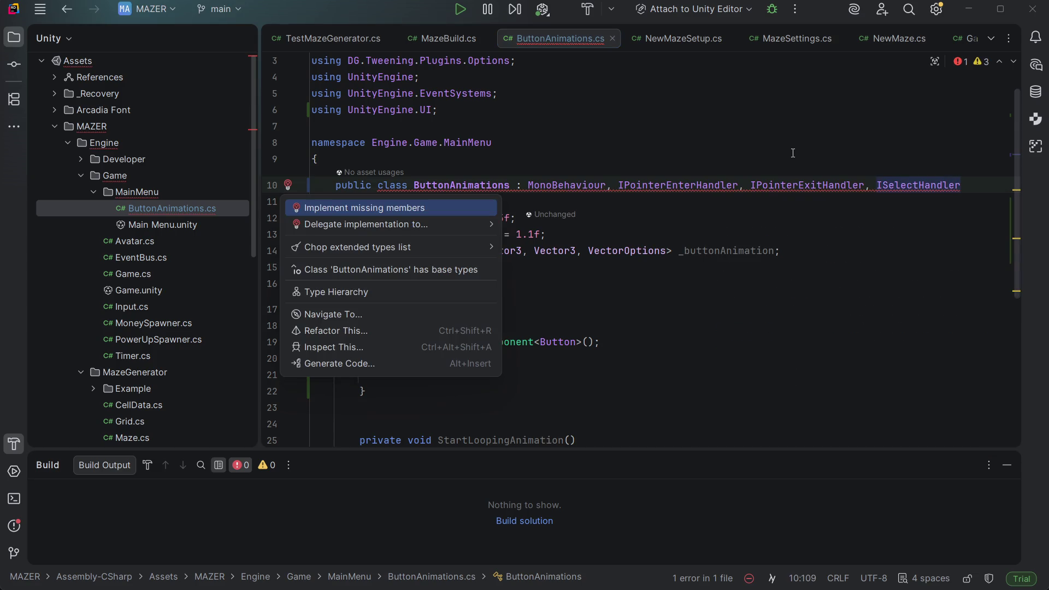
Step: Generate OnPointerEnter, OnPointerExit and OnSelect stubs with Implement missing members
{"action": "key", "text": "Return"}
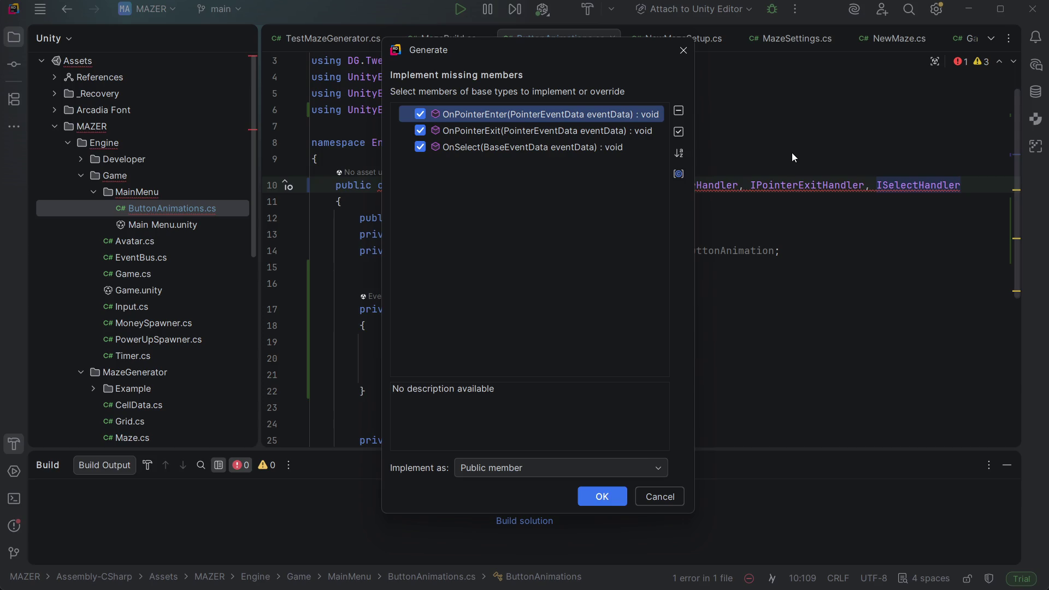
{"action": "key", "text": "Return"}
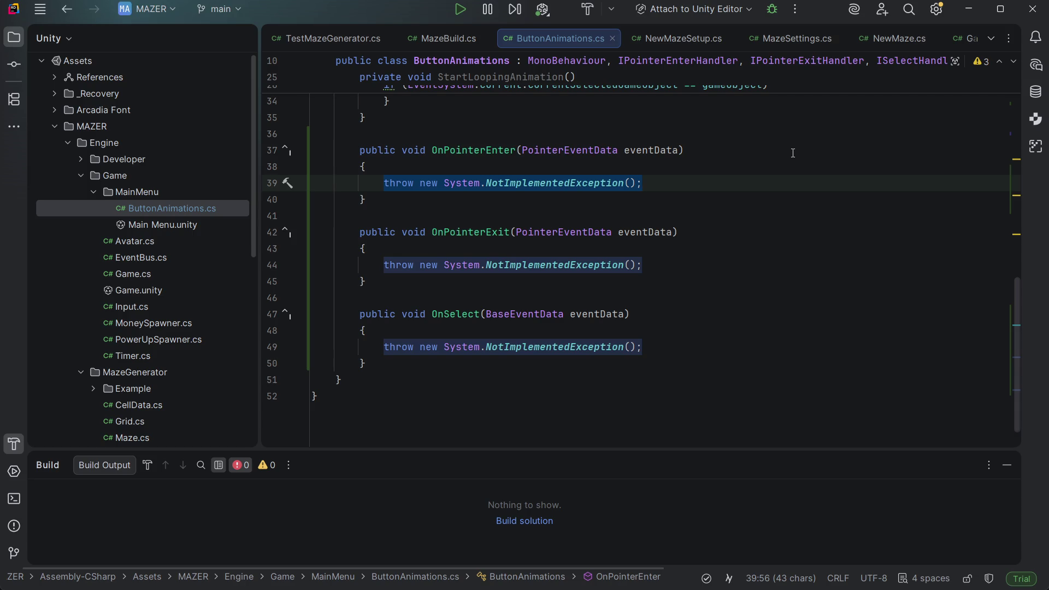
Step: Replace OnPointerEnter's NotImplementedException with a call to StartLoopingAnimation()
{"action": "key", "text": "shift+Up"}
{"action": "key", "text": "Right"}
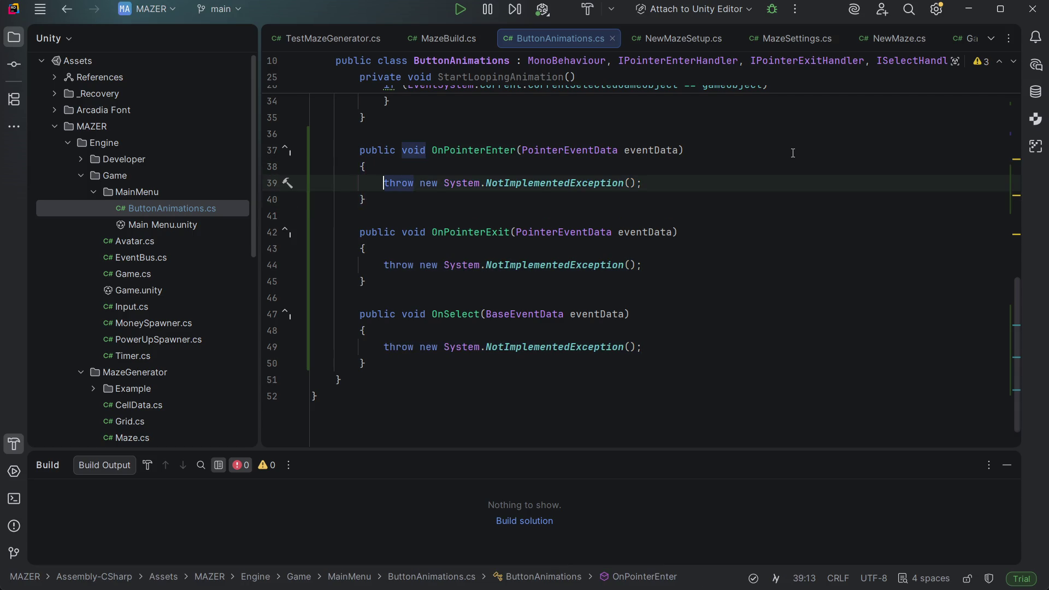
{"action": "key", "text": "shift+Down"}
{"action": "key", "text": "BackSpace"}
{"action": "key", "text": "Up"}
{"action": "key", "text": "End"}
{"action": "key", "text": "Return"}
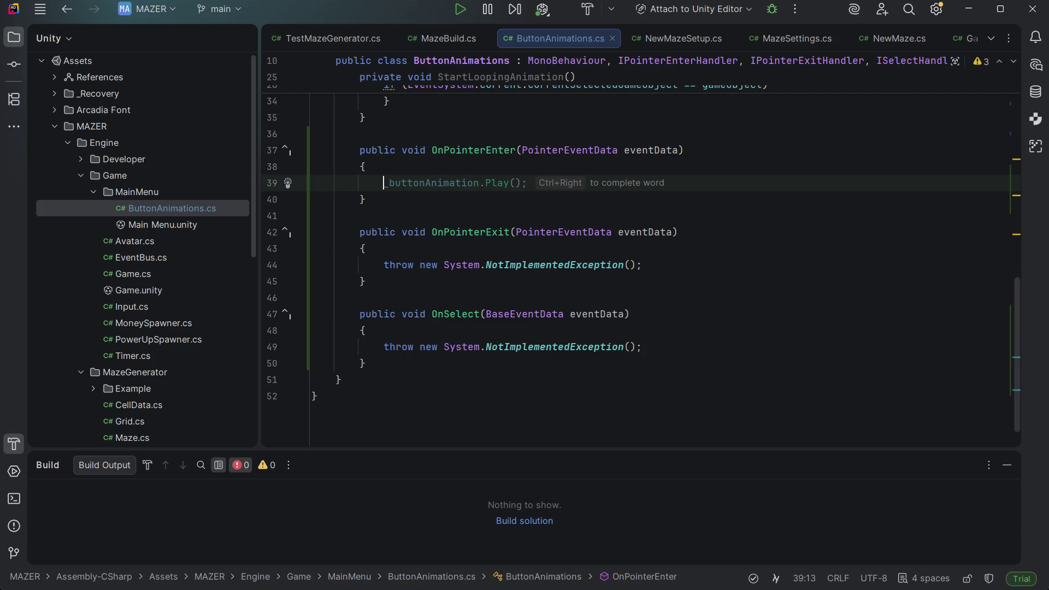
{"action": "scroll", "coordinate": [639, 257], "scroll_direction": "up", "scroll_amount": 4}
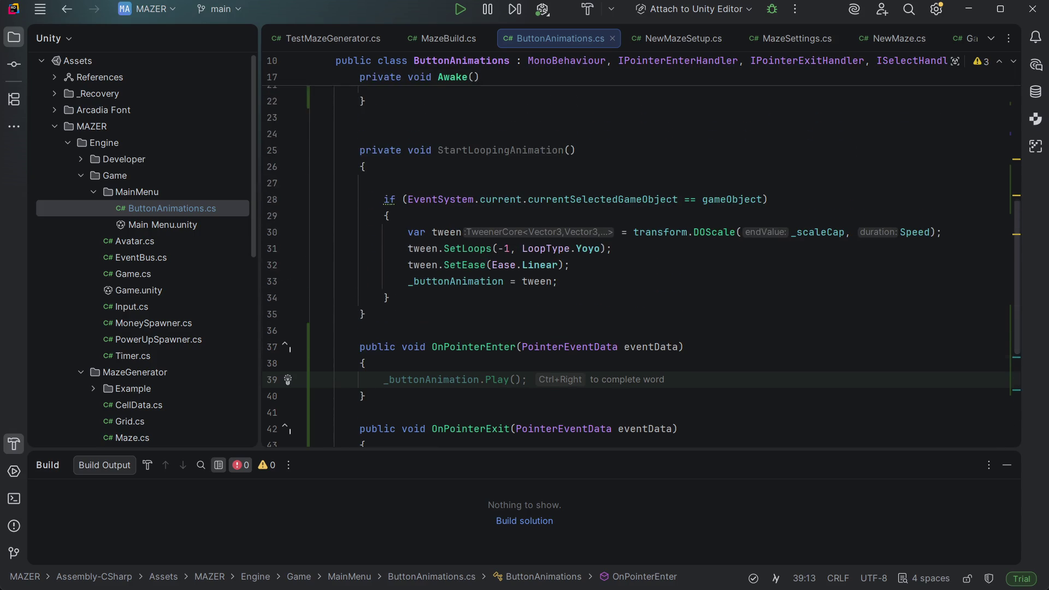
{"action": "scroll", "coordinate": [639, 257], "scroll_direction": "up", "scroll_amount": 3}
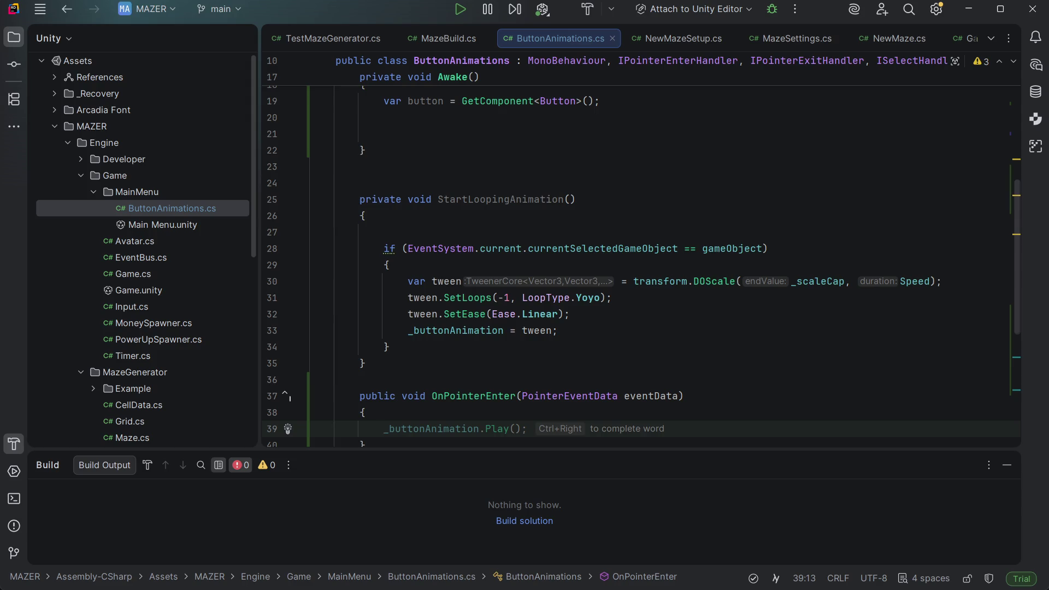
{"action": "scroll", "coordinate": [642, 262], "scroll_direction": "down", "scroll_amount": 2}
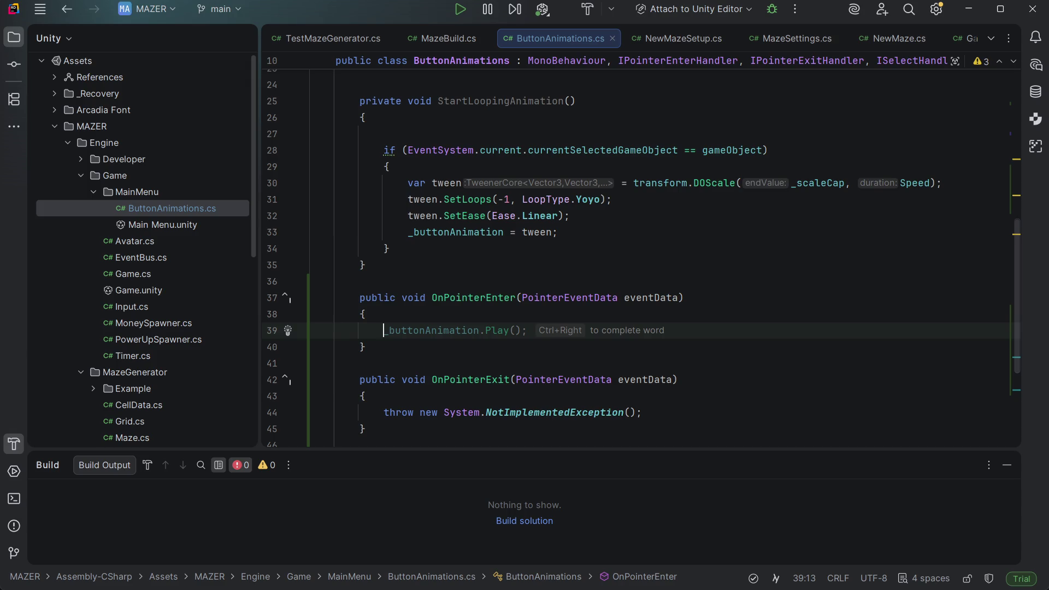
{"action": "key", "text": "ctrl+space"}
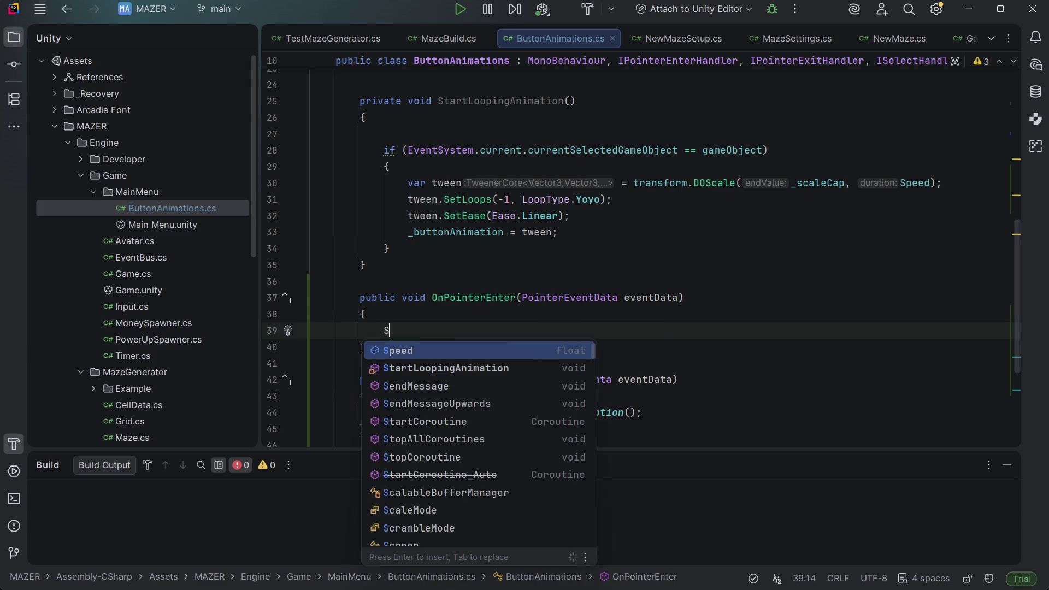
{"action": "type", "text": "Star"}
{"action": "key", "text": "Return"}
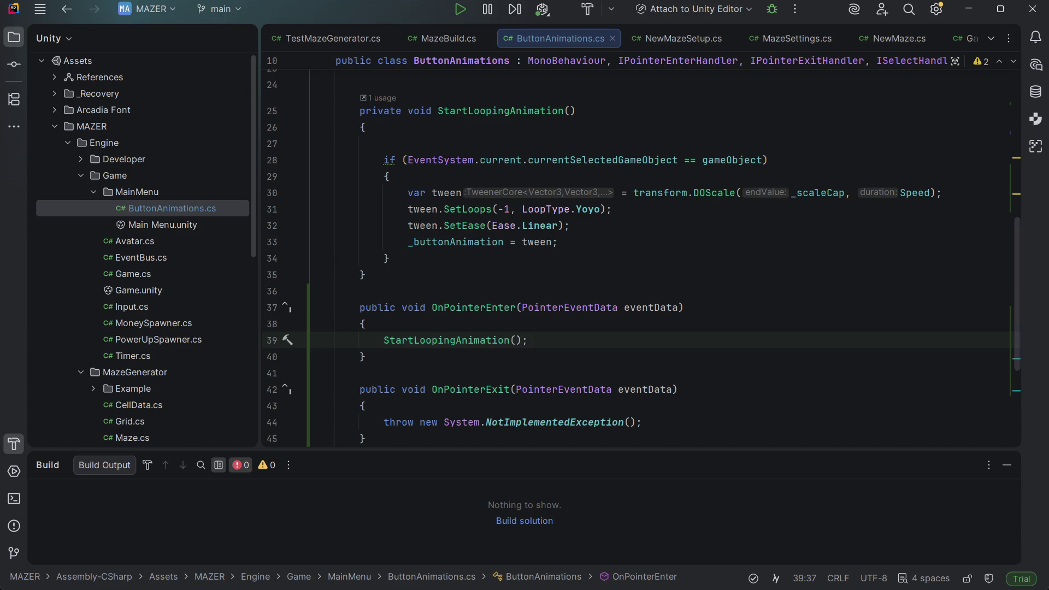
Step: Review the StartLoopingAnimation code, from its tween creation to the SetLoops line
{"action": "key", "text": "Up"}
{"action": "key", "text": "Up"}
{"action": "key", "text": "Up"}
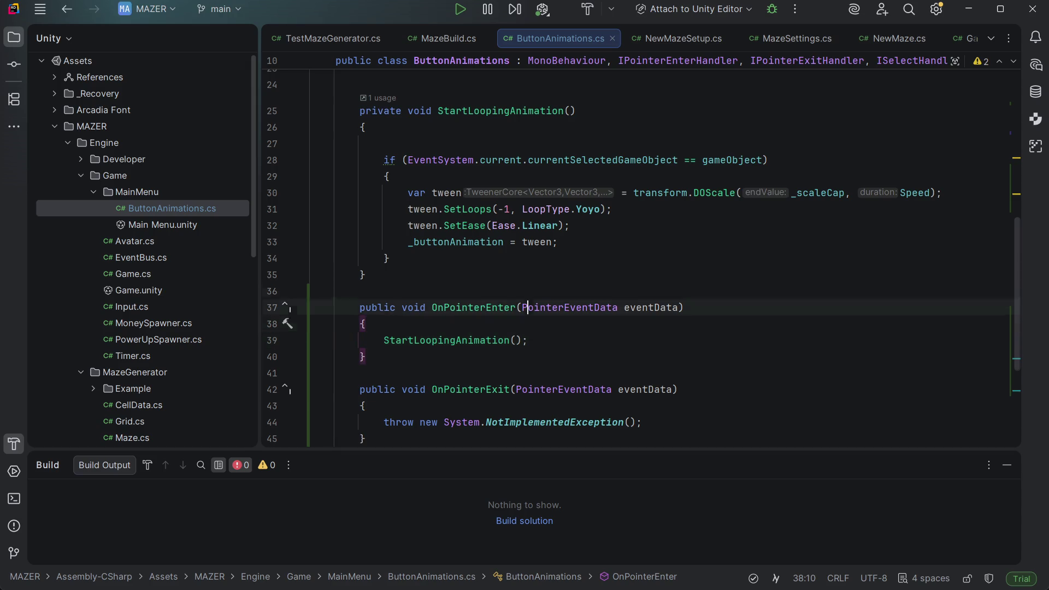
{"action": "key", "text": "Down"}
{"action": "key", "text": "Down"}
{"action": "key", "text": "Up"}
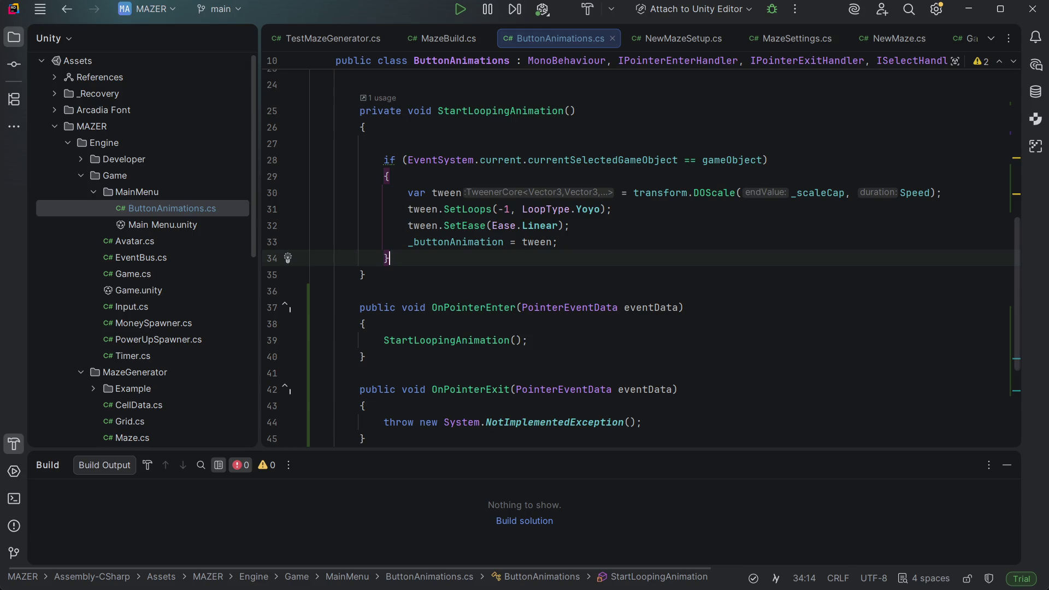
{"action": "key", "text": "Up"}
{"action": "key", "text": "Up"}
{"action": "key", "text": "Up"}
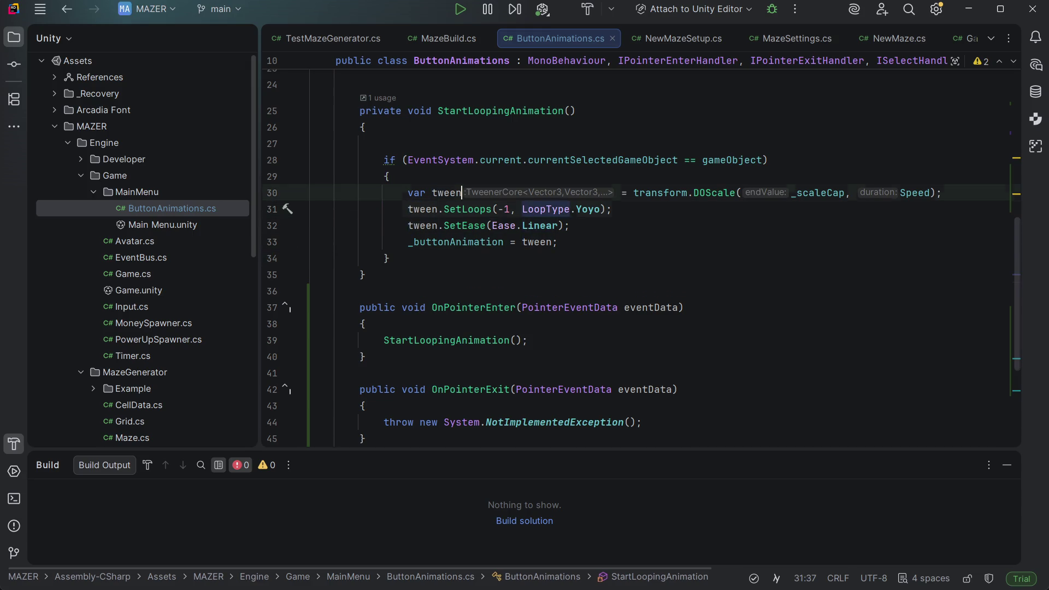
{"action": "key", "text": "Down"}
{"action": "key", "text": "Down"}
{"action": "key", "text": "ctrl+Down"}
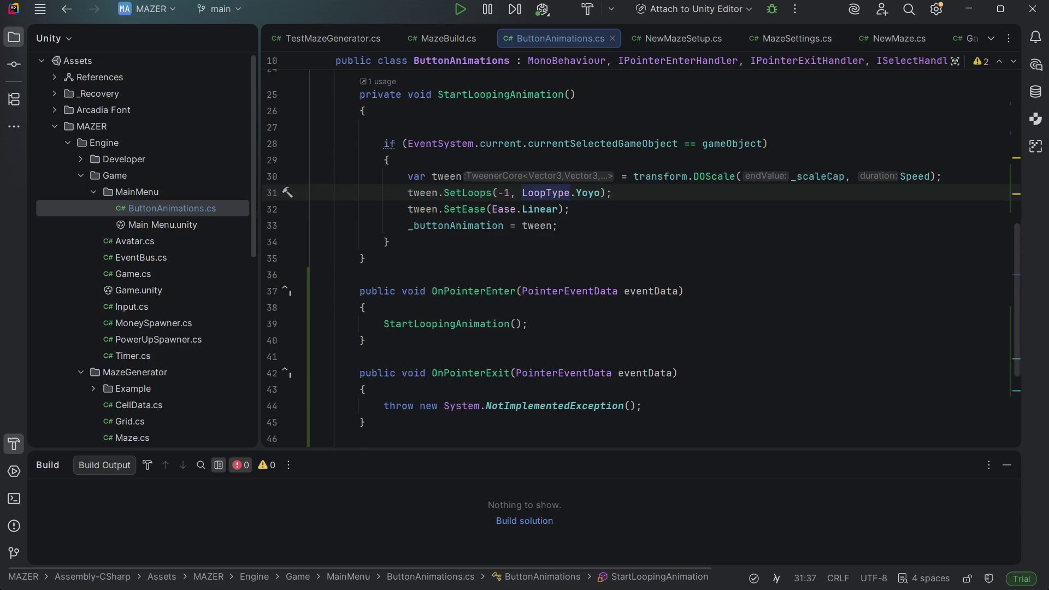
{"action": "key", "text": "ctrl+Down"}
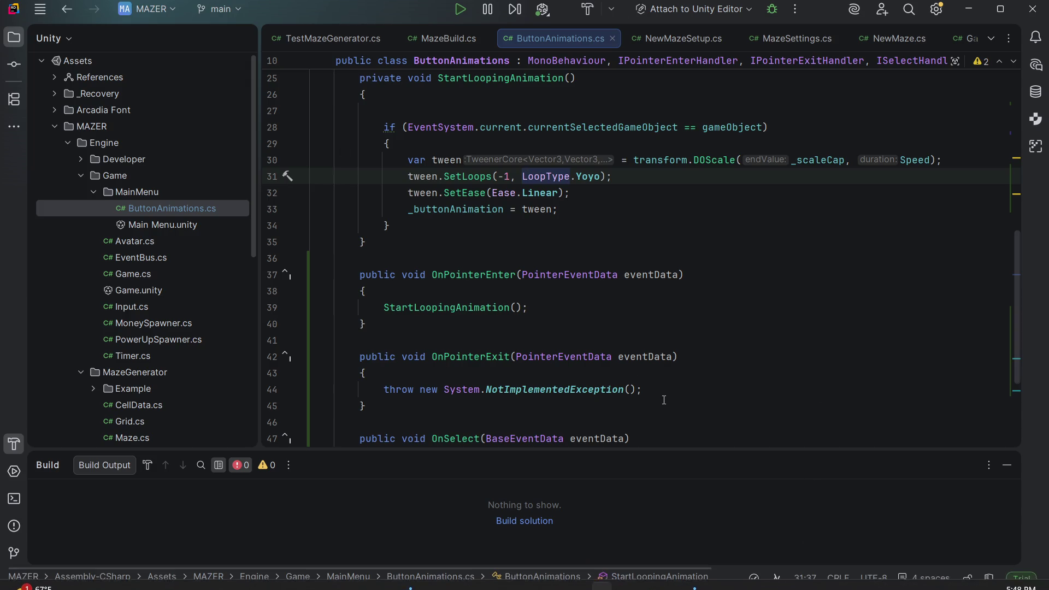
Step: Delete the throw NotImplementedException line from OnPointerExit, declining the Kill() suggestion
{"action": "left_click_drag", "start_coordinate": [668, 395], "coordinate": [670, 368]}
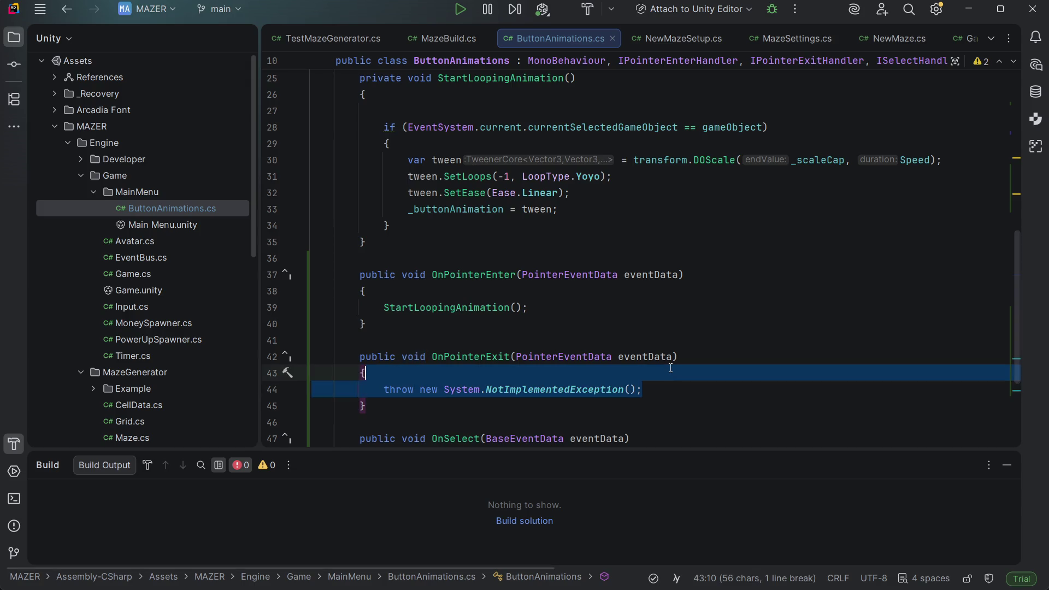
{"action": "key", "text": "BackSpace"}
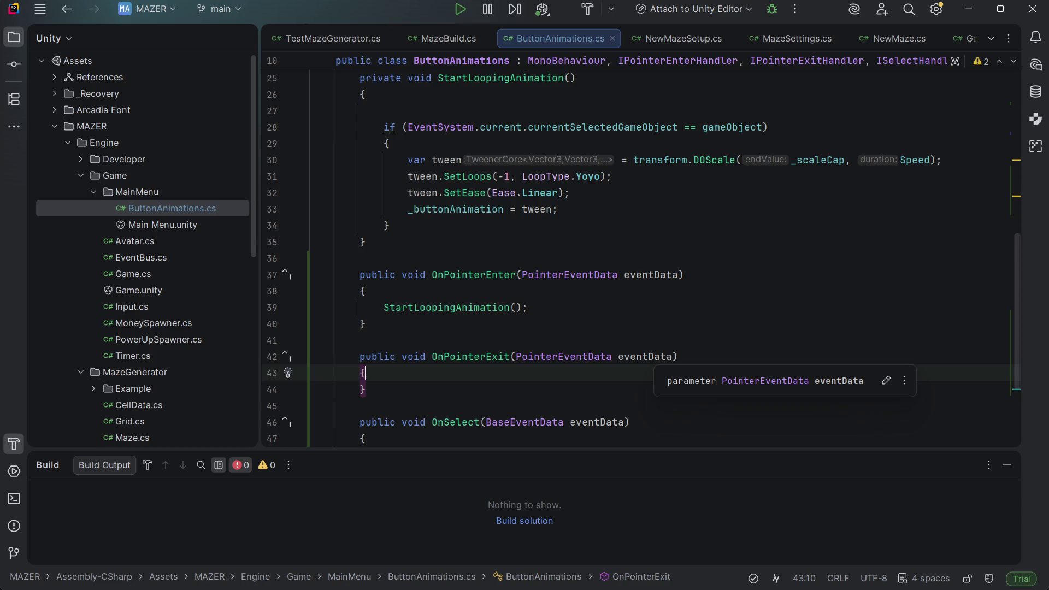
{"action": "key", "text": "Return"}
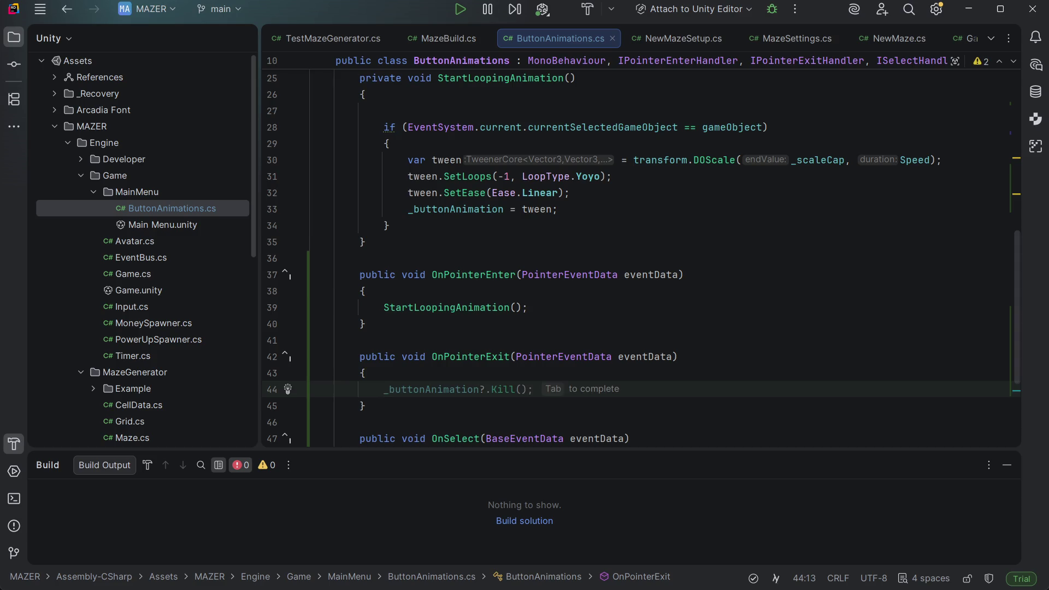
{"action": "key", "text": "Escape"}
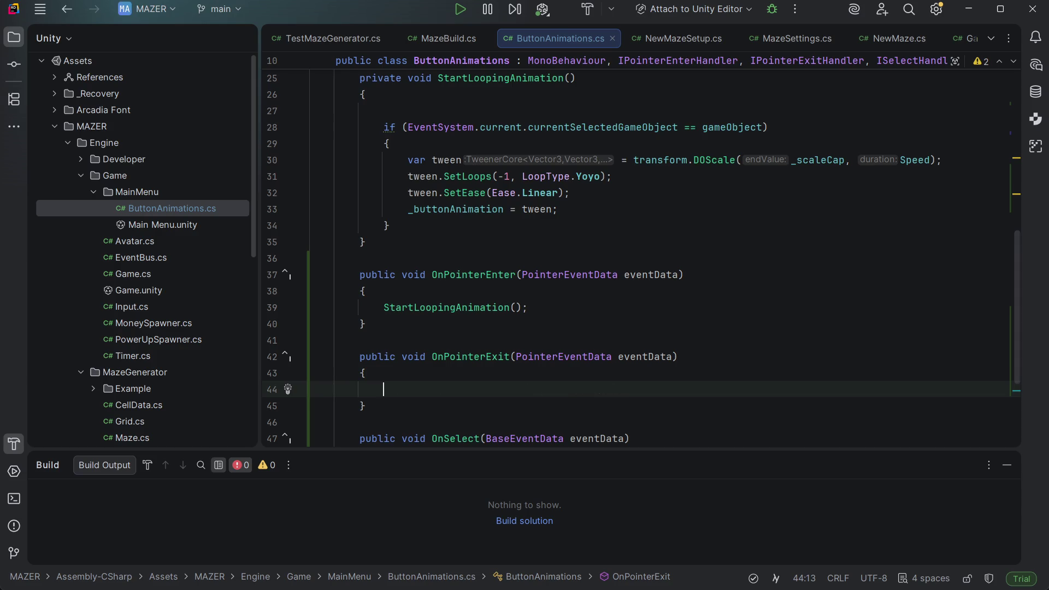
{"action": "key", "text": "Up"}
{"action": "key", "text": "Up"}
{"action": "key", "text": "Up"}
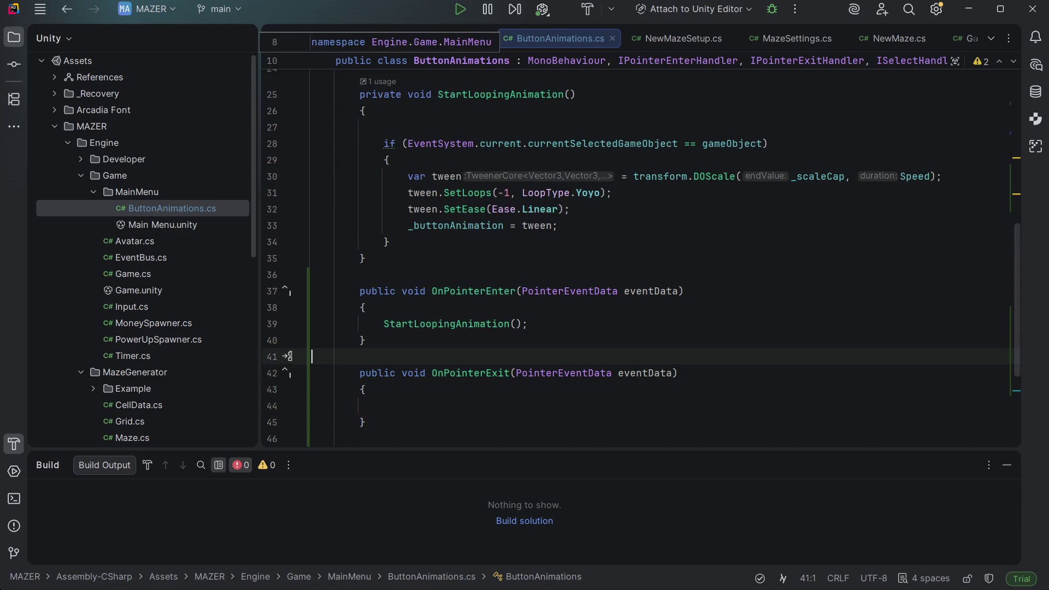
{"action": "key", "text": "Up"}
{"action": "key", "text": "Up"}
{"action": "key", "text": "Up"}
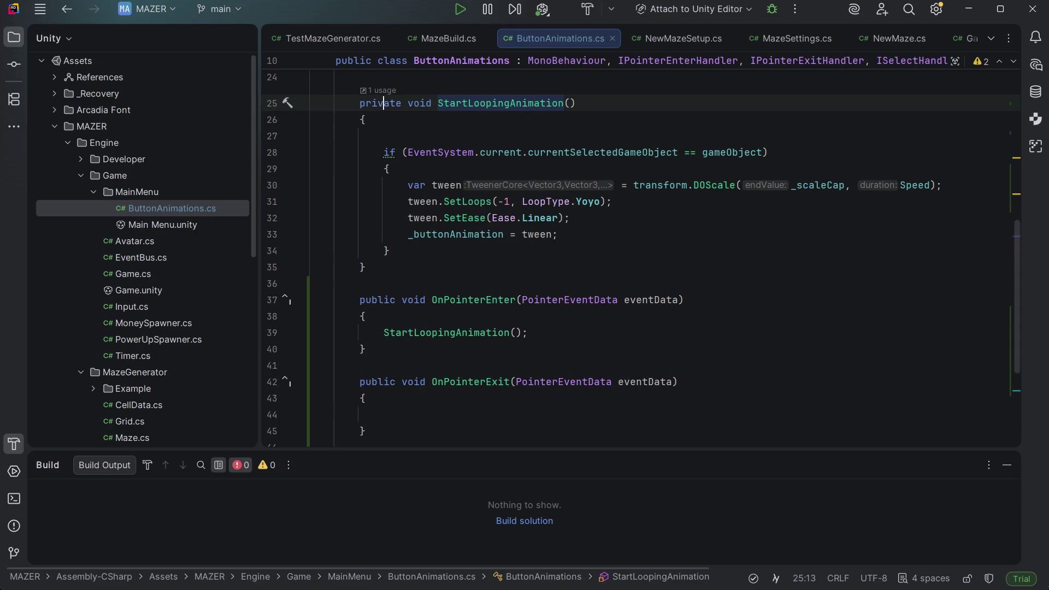
Step: Duplicate the StartLoopingAnimation method as a temporary working copy
{"action": "key", "text": "Home"}
{"action": "key", "text": "Home"}
{"action": "key", "text": "shift+Down"}
{"action": "key", "text": "shift+Down"}
{"action": "key", "text": "shift+Down"}
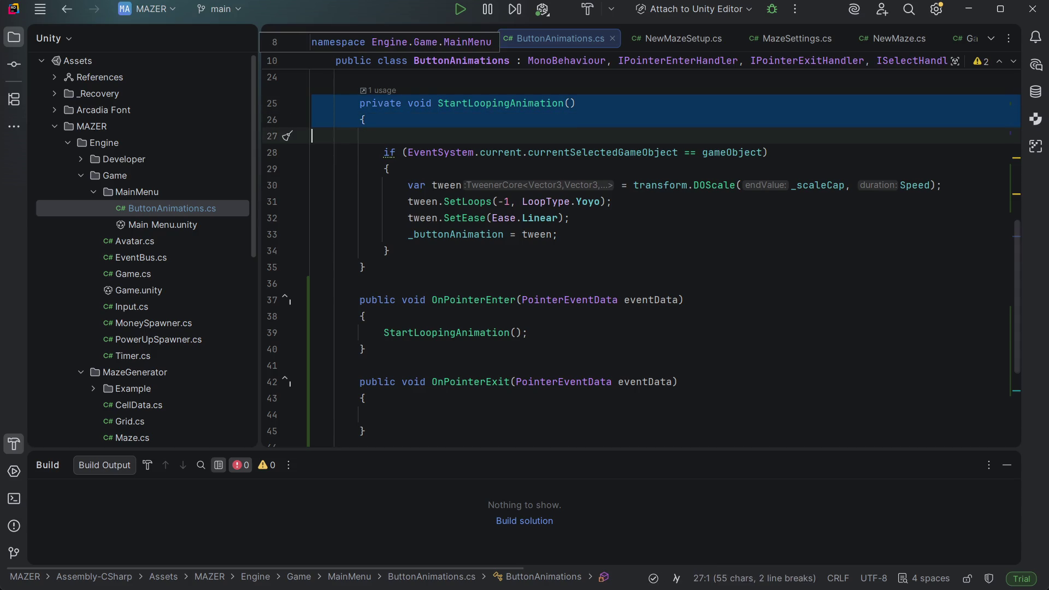
{"action": "key", "text": "shift+Down"}
{"action": "key", "text": "shift+Down"}
{"action": "key", "text": "shift+Down"}
{"action": "key", "text": "ctrl+d"}
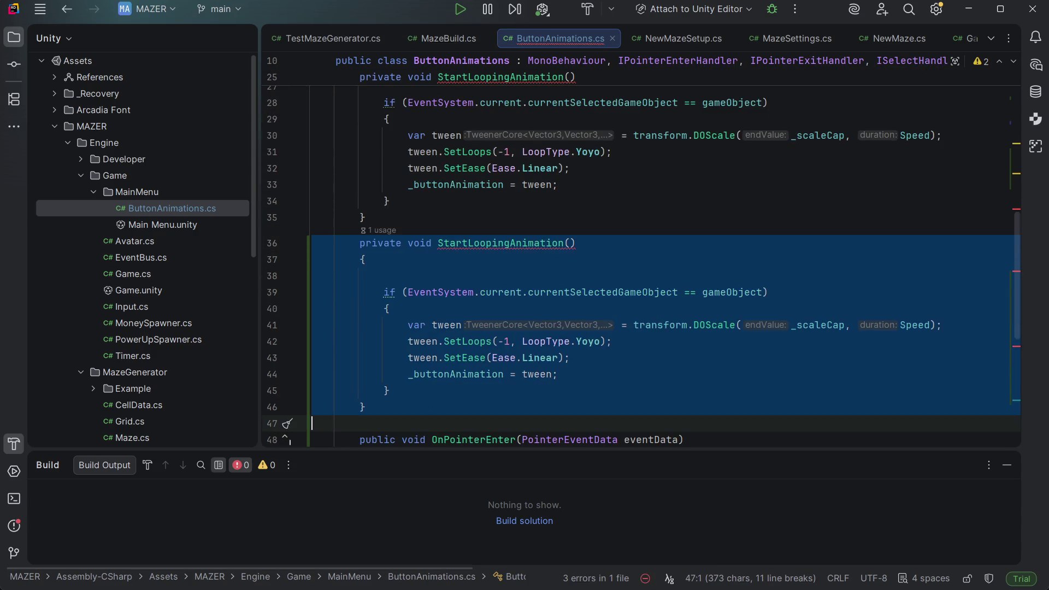
{"action": "left_click", "coordinate": [360, 234]}
{"action": "left_click", "coordinate": [365, 243]}
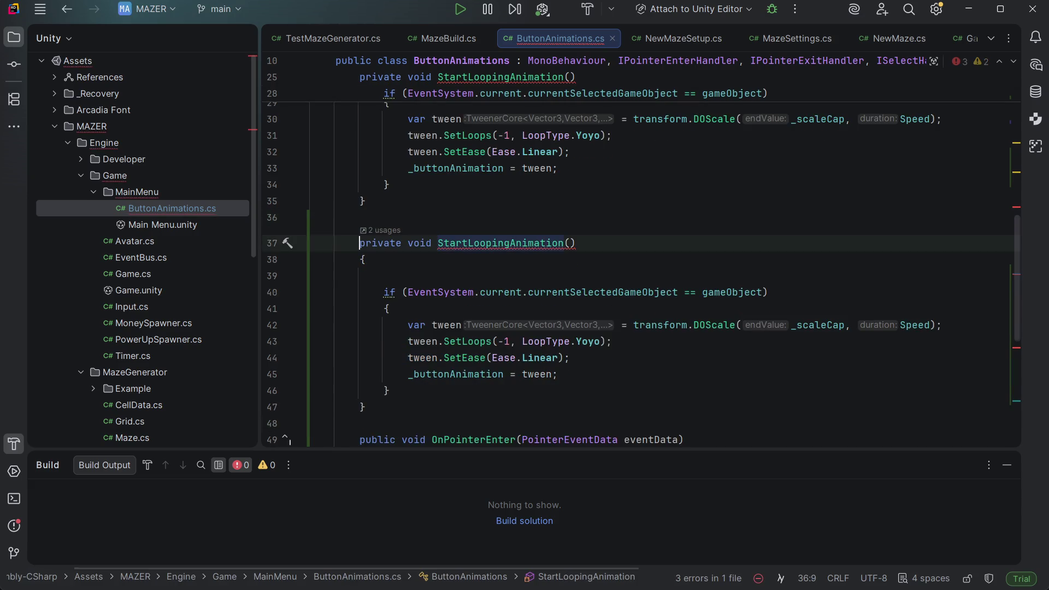
{"action": "key", "text": "shift+Right"}
{"action": "key", "text": "shift+Right"}
{"action": "left_click", "coordinate": [389, 243]}
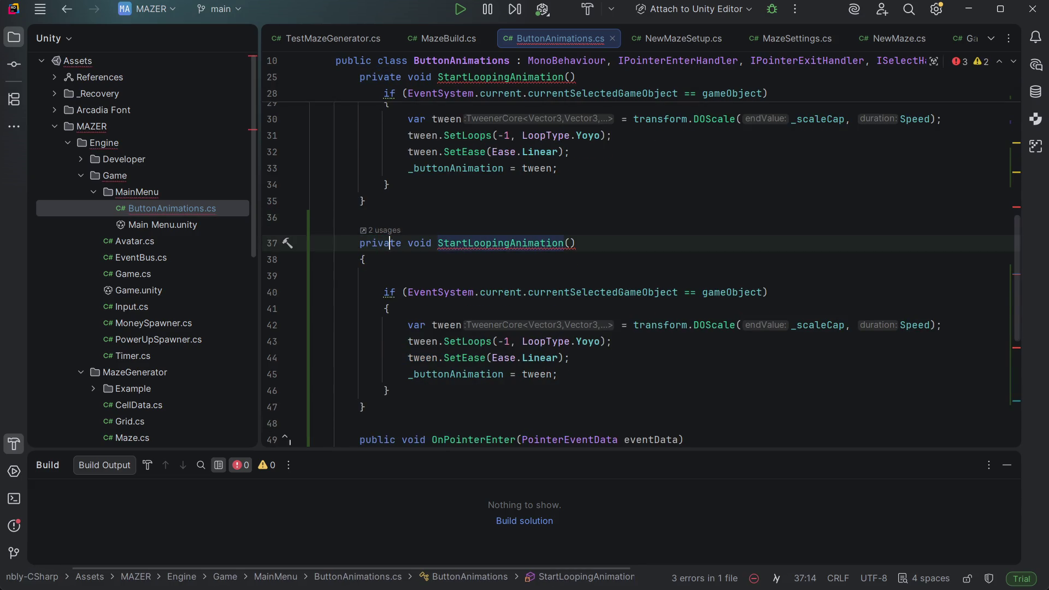
{"action": "double_click", "coordinate": [500, 243]}
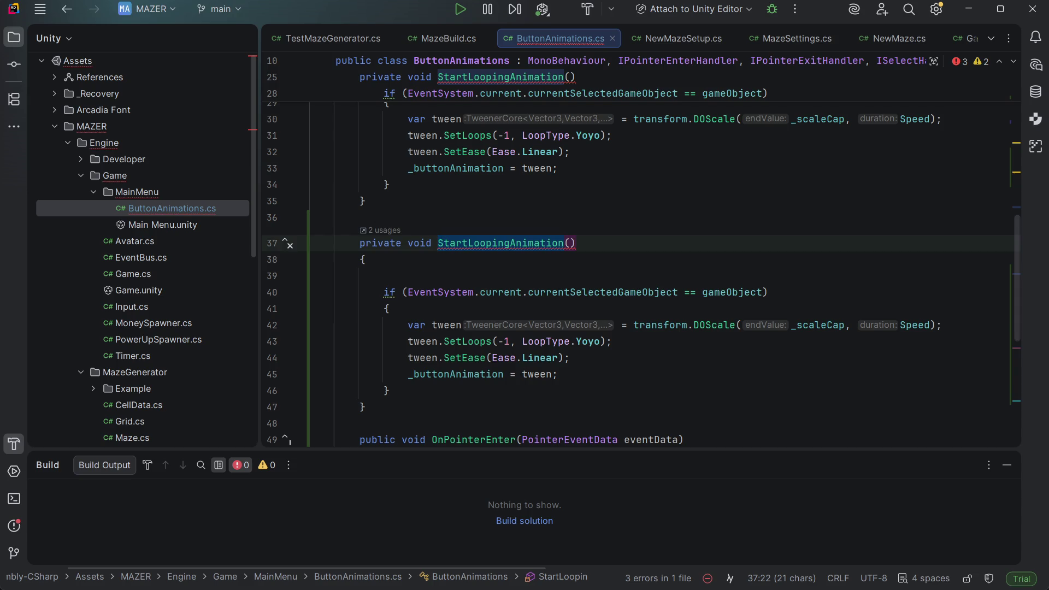
Step: Move the tween-building lines above the if statement, outdent them, and delete the empty if
{"action": "scroll", "coordinate": [547, 357], "scroll_direction": "up", "scroll_amount": 2}
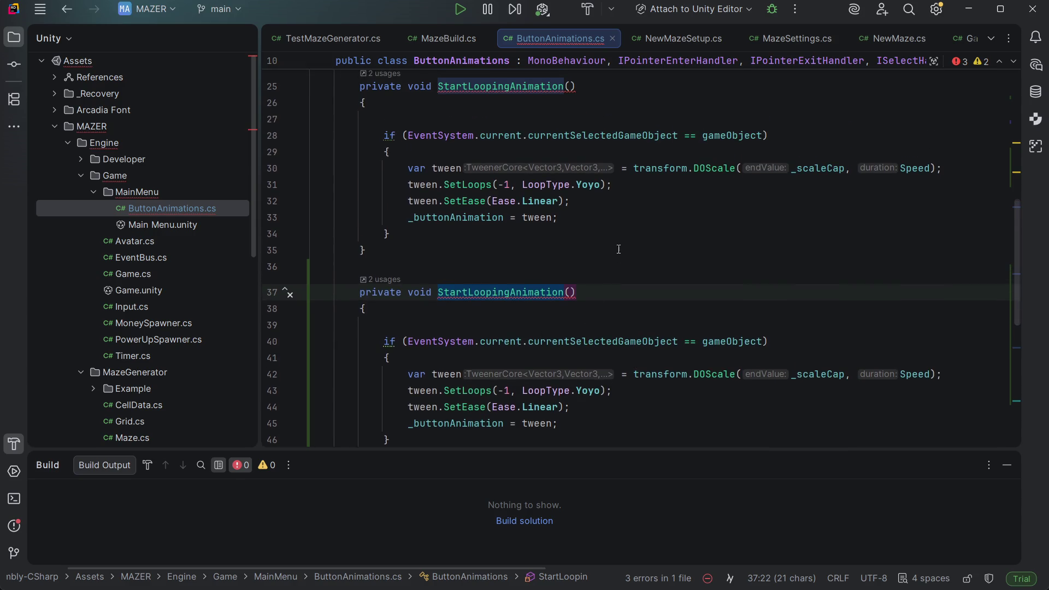
{"action": "mouse_move", "coordinate": [592, 218]}
{"action": "left_mouse_down"}
{"action": "mouse_move", "coordinate": [295, 211]}
{"action": "mouse_move", "coordinate": [288, 181]}
{"action": "mouse_move", "coordinate": [313, 169]}
{"action": "left_mouse_up"}
{"action": "key", "text": "alt+shift+Up"}
{"action": "key", "text": "alt+shift+Up"}
{"action": "key", "text": "alt+shift+Up"}
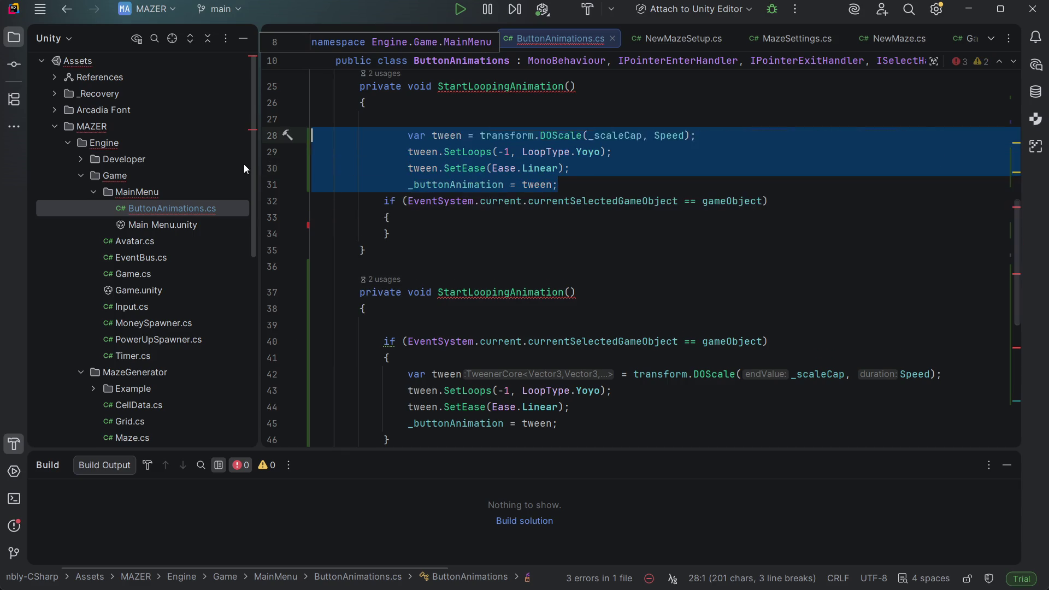
{"action": "key", "text": "shift+Tab"}
{"action": "key", "text": "Right"}
{"action": "key", "text": "Down"}
{"action": "key", "text": "Down"}
{"action": "key", "text": "shift+Down"}
{"action": "key", "text": "shift+Down"}
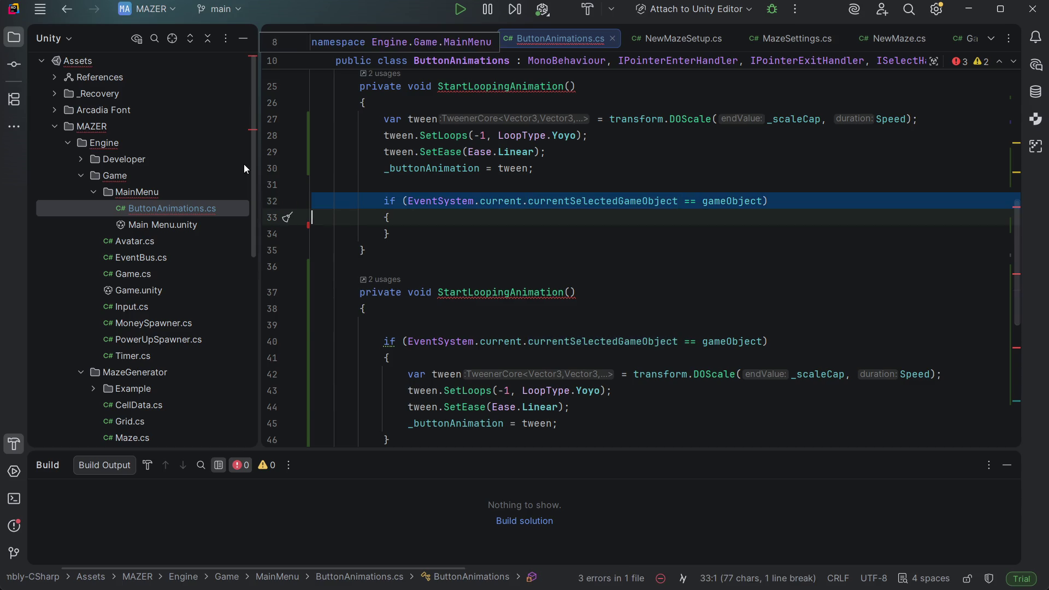
{"action": "key", "text": "shift+Down"}
{"action": "key", "text": "Delete"}
Step: Delete the duplicate's if block and then the whole duplicate StartLoopingAnimation method
{"action": "key", "text": "Down"}
{"action": "key", "text": "Down"}
{"action": "key", "text": "Down"}
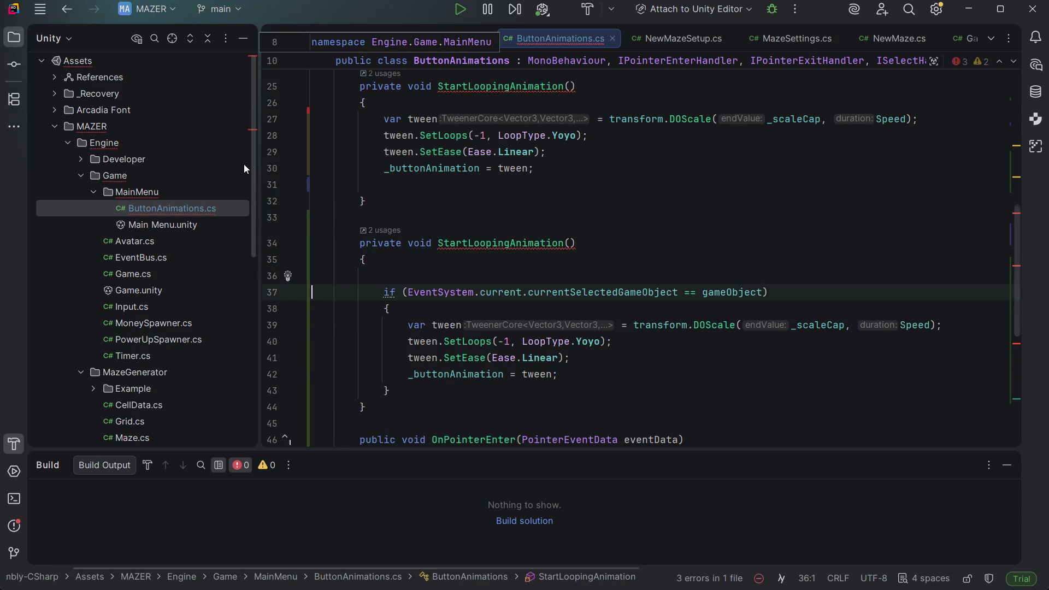
{"action": "key", "text": "shift+Down"}
{"action": "key", "text": "shift+Down"}
{"action": "key", "text": "shift+Down"}
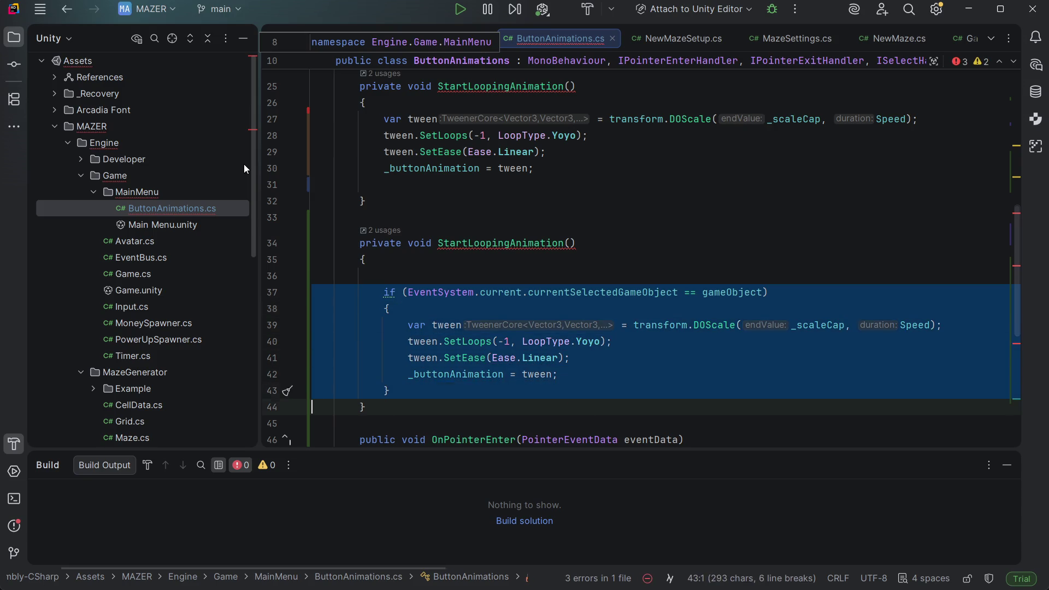
{"action": "key", "text": "Delete"}
{"action": "key", "text": "Up"}
{"action": "key", "text": "Up"}
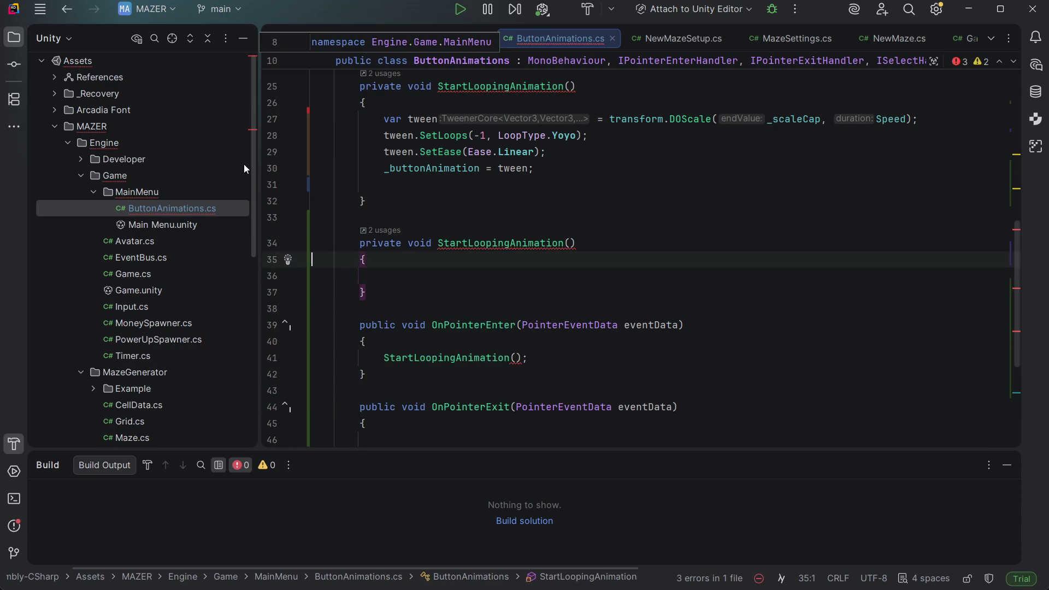
{"action": "key", "text": "Down"}
{"action": "key", "text": "Down"}
{"action": "key", "text": "End"}
{"action": "key", "text": "shift+Up"}
{"action": "key", "text": "shift+Up"}
{"action": "key", "text": "shift+Up"}
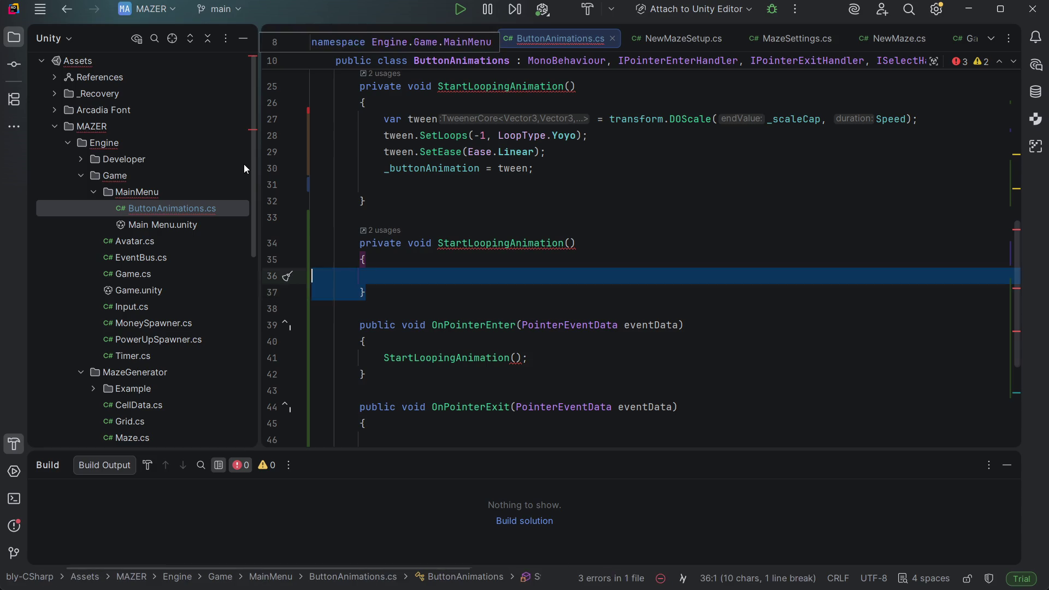
{"action": "key", "text": "Delete"}
{"action": "key", "text": "Up"}
{"action": "key", "text": "Down"}
{"action": "key", "text": "Down"}
{"action": "key", "text": "Down"}
{"action": "key", "text": "Down"}
{"action": "key", "text": "End"}
{"action": "key", "text": "Left"}
{"action": "key", "text": "Left"}
{"action": "key", "text": "Up"}
{"action": "key", "text": "Down"}
{"action": "key", "text": "ctrl+Up"}
{"action": "key", "text": "ctrl+Up"}
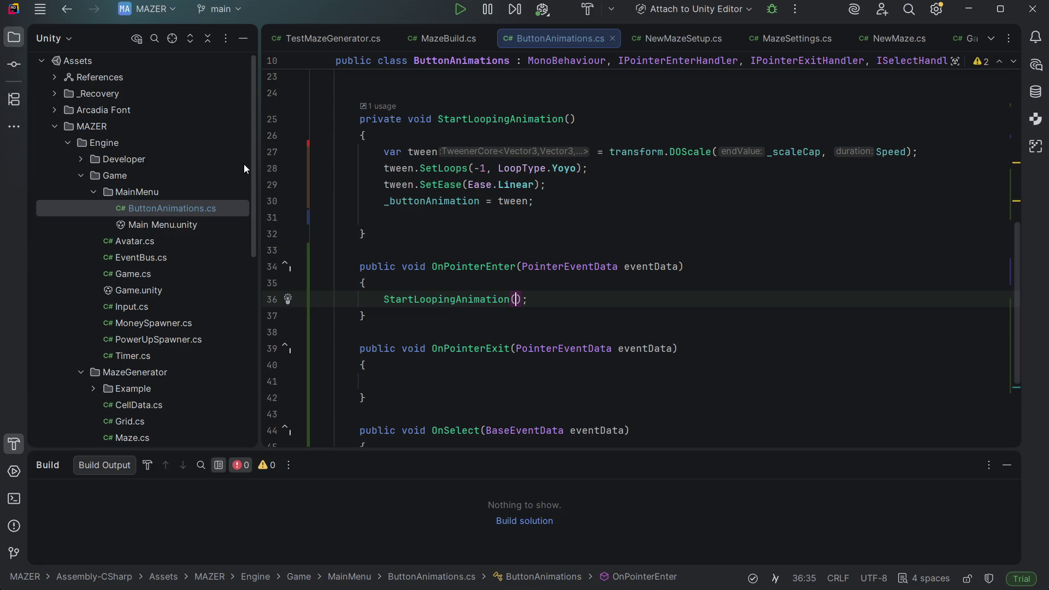
{"action": "key", "text": "Up"}
{"action": "key", "text": "Up"}
{"action": "key", "text": "Up"}
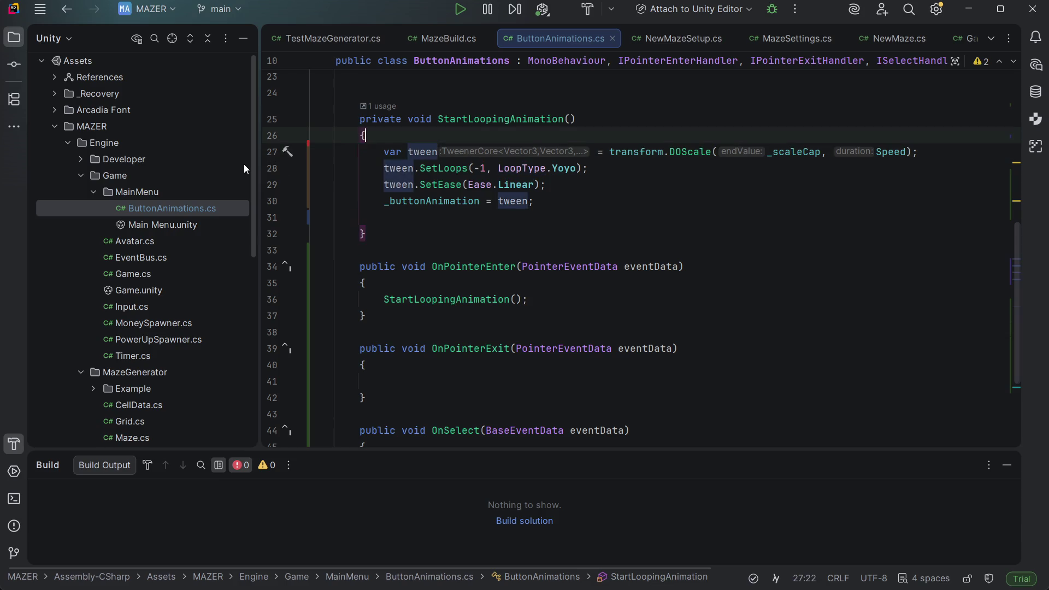
Step: Add 'if (_buttonAnimation != null) return;' at the top of StartLoopingAnimation
{"action": "key", "text": "Return"}
{"action": "type", "text": "if"}
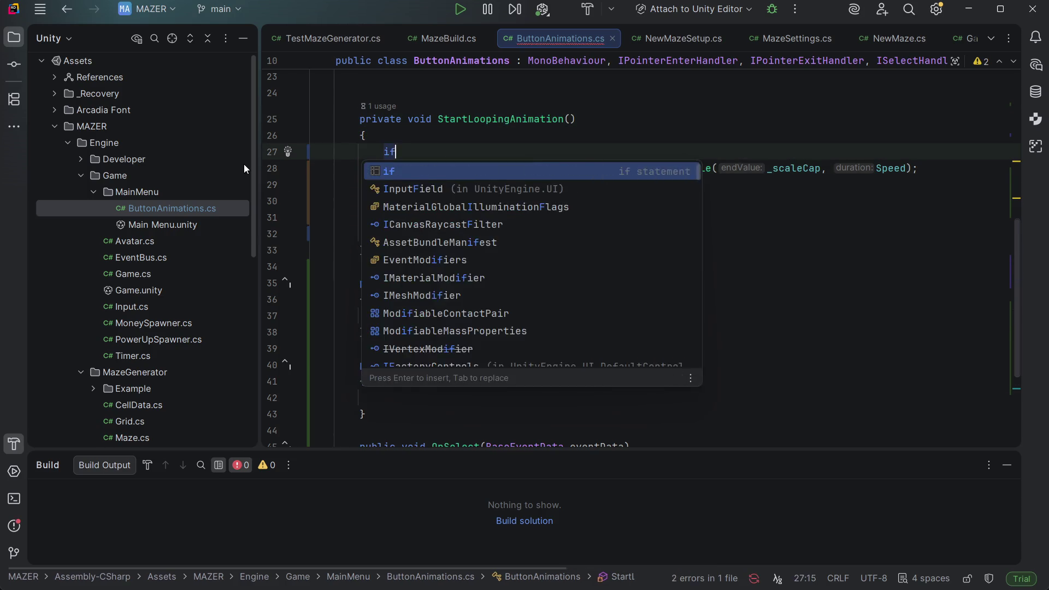
{"action": "type", "text": "("}
{"action": "key", "text": "Escape"}
{"action": "type", "text": "_button"}
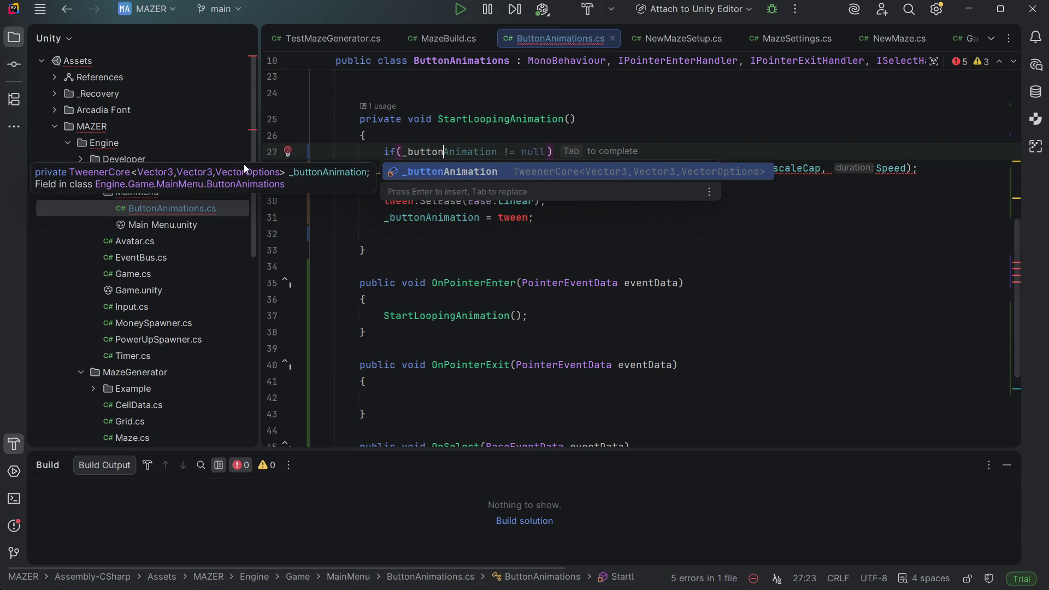
{"action": "type", "text": "Animati"}
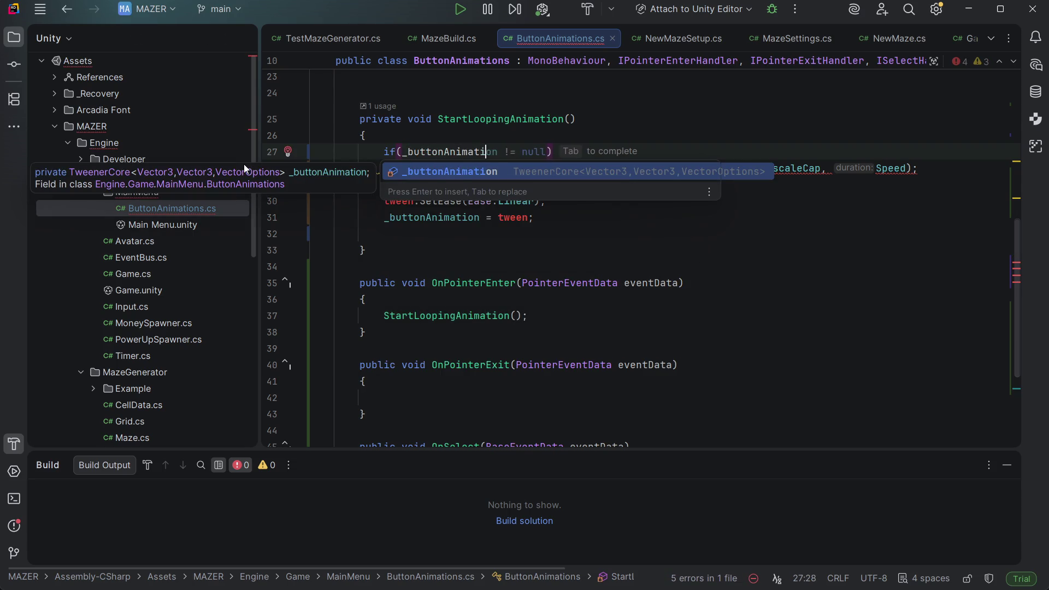
{"action": "type", "text": "on !="}
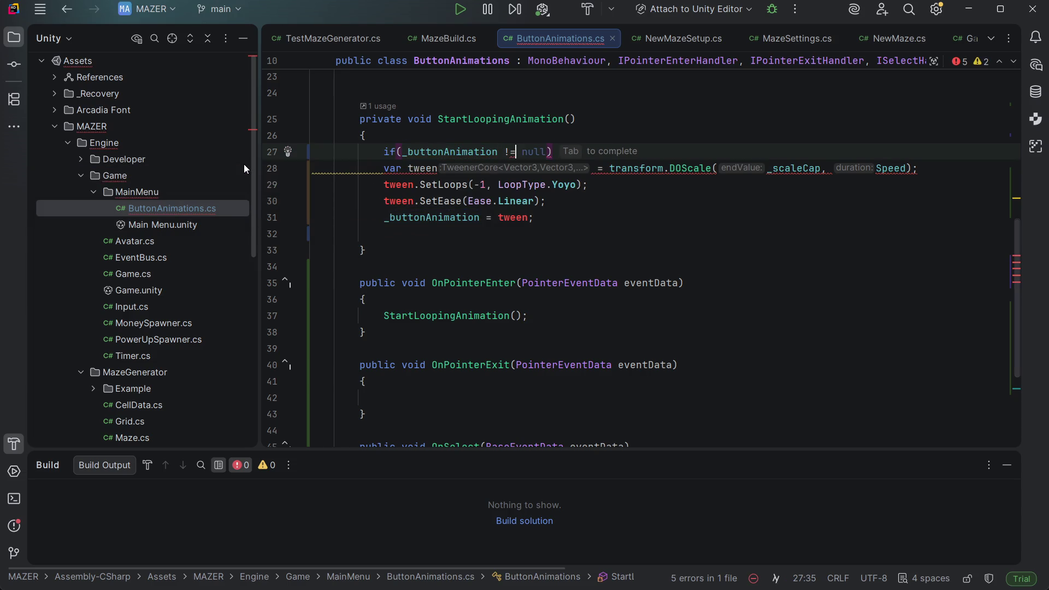
{"action": "type", "text": " null) return"}
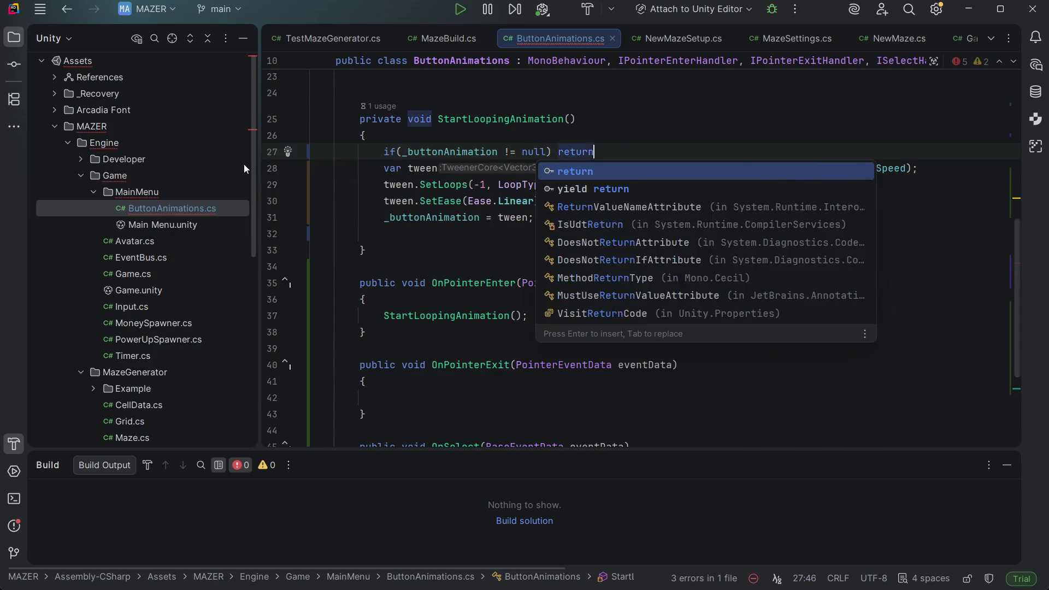
{"action": "type", "text": ";"}
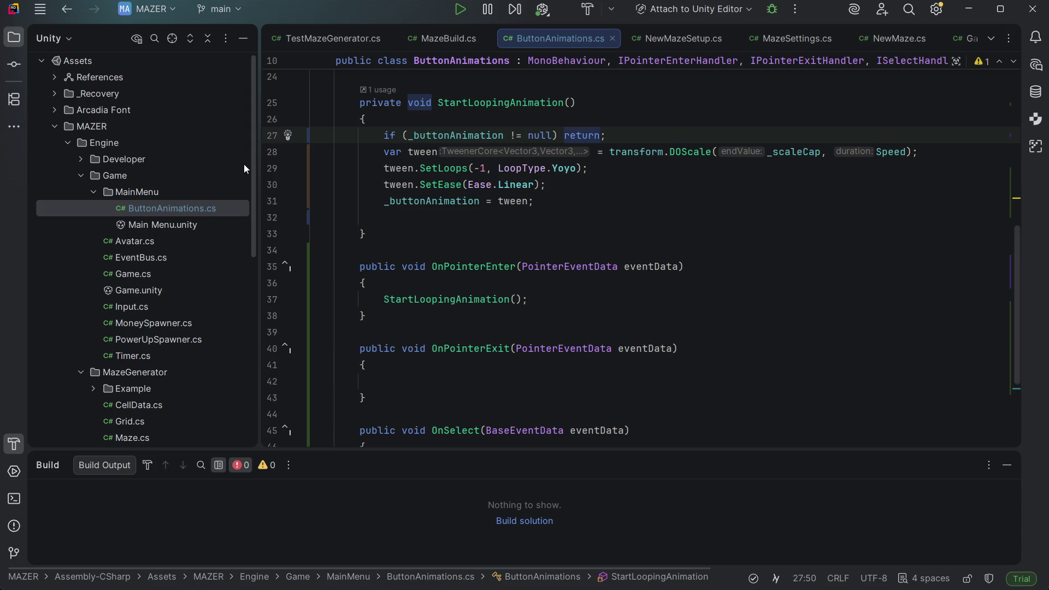
Step: Copy the StartLoopingAnimation() call line down into OnSelect's body
{"action": "left_click", "coordinate": [417, 379]}
{"action": "scroll", "coordinate": [547, 300], "scroll_direction": "down", "scroll_amount": 3}
{"action": "scroll", "coordinate": [574, 273], "scroll_direction": "down", "scroll_amount": 3}
{"action": "scroll", "coordinate": [606, 255], "scroll_direction": "up", "scroll_amount": 3}
{"action": "left_click", "coordinate": [596, 248]}
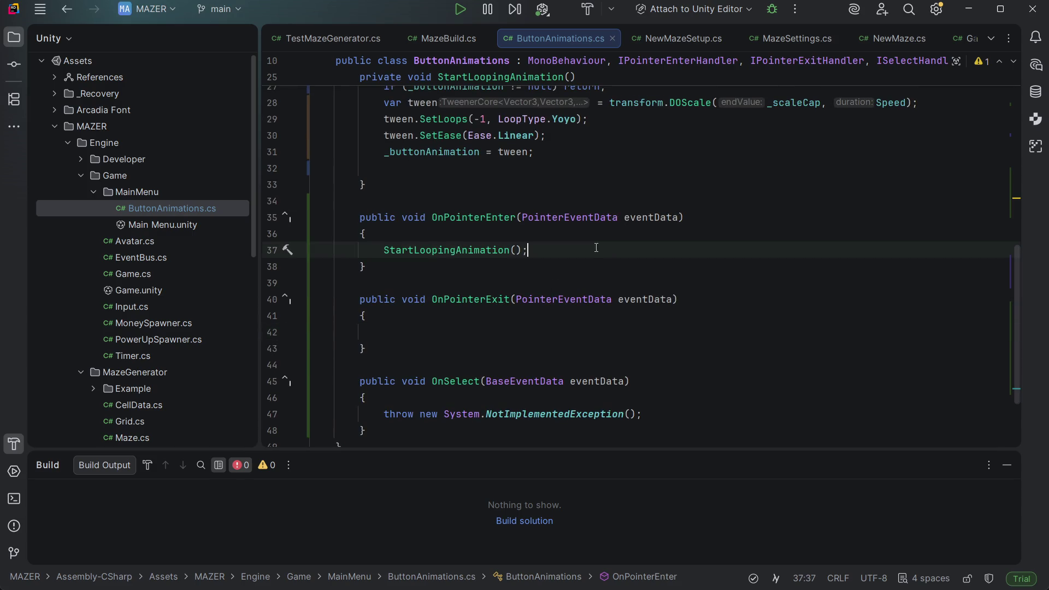
{"action": "key", "text": "ctrl+d"}
{"action": "key", "text": "alt+shift+Down"}
{"action": "key", "text": "alt+shift+Down"}
{"action": "key", "text": "alt+shift+Down"}
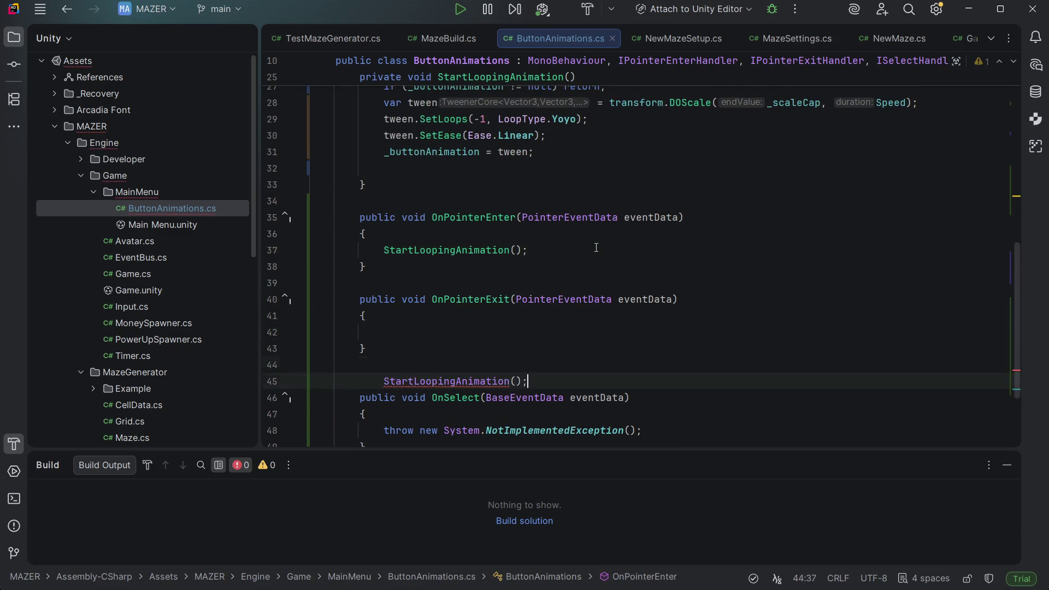
{"action": "key", "text": "alt+shift+Down"}
{"action": "key", "text": "Down"}
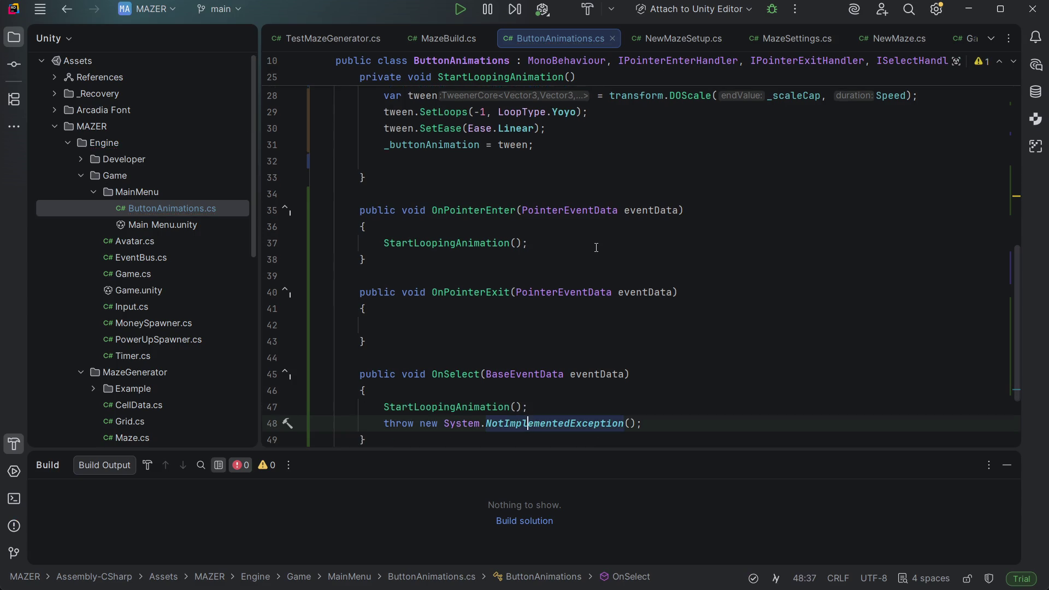
Step: Remove the NotImplementedException throw line from OnSelect
{"action": "key", "text": "ctrl+o"}
{"action": "key", "text": "Escape"}
{"action": "key", "text": "ctrl+x"}
{"action": "key", "text": "Up"}
{"action": "key", "text": "Up"}
{"action": "key", "text": "Up"}
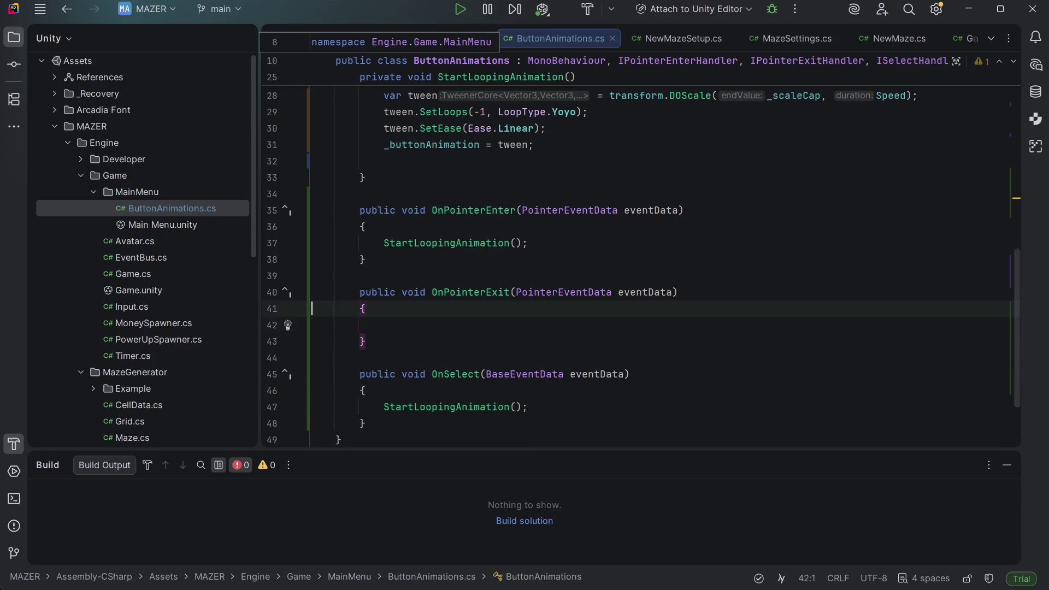
{"action": "scroll", "coordinate": [639, 239], "scroll_direction": "down", "scroll_amount": 1}
{"action": "key", "text": "Up"}
{"action": "key", "text": "Up"}
{"action": "key", "text": "Up"}
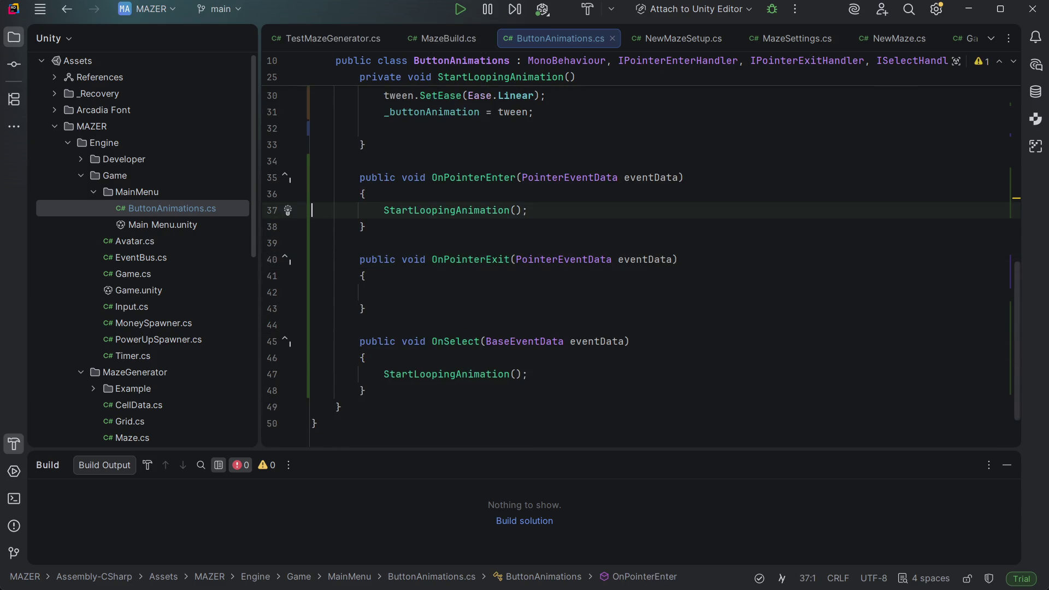
{"action": "scroll", "coordinate": [639, 268], "scroll_direction": "up", "scroll_amount": 2}
{"action": "key", "text": "Up"}
{"action": "key", "text": "Up"}
{"action": "key", "text": "Up"}
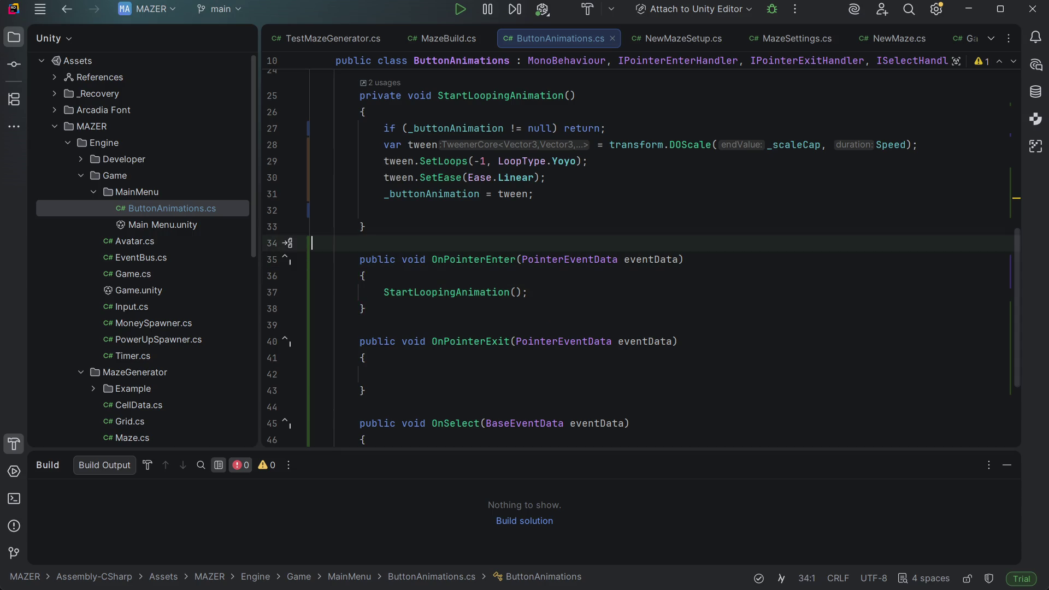
Step: Declare 'private void StopLoopingAnimation()' below StartLoopingAnimation with an opening body brace
{"action": "key", "text": "Return"}
{"action": "type", "text": "["}
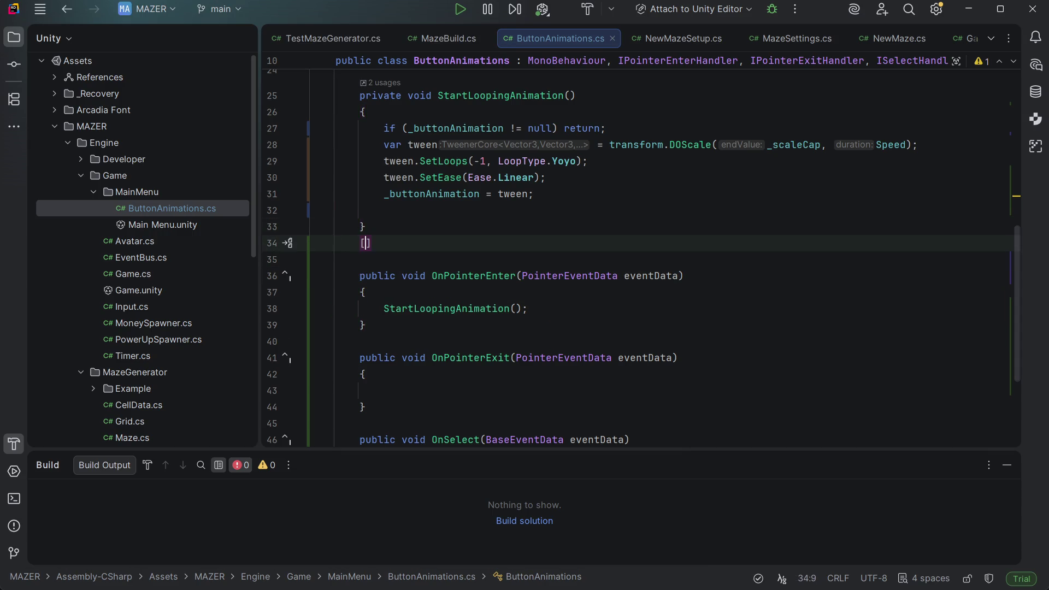
{"action": "key", "text": "BackSpace"}
{"action": "key", "text": "Num_Lock"}
{"action": "key", "text": "Return"}
{"action": "key", "text": "Return"}
{"action": "type", "text": "pri"}
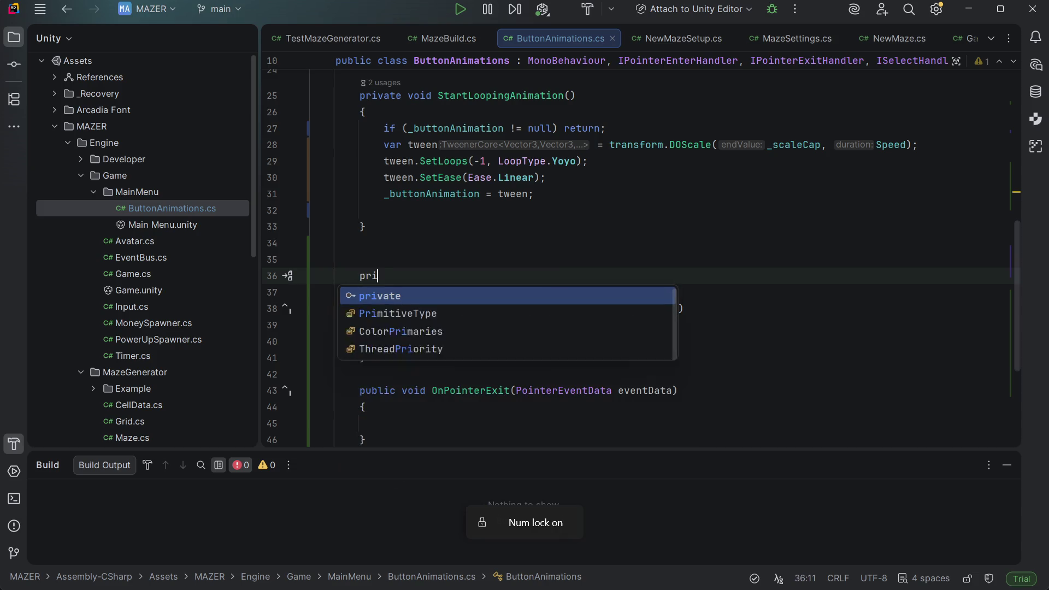
{"action": "type", "text": "vate  void "}
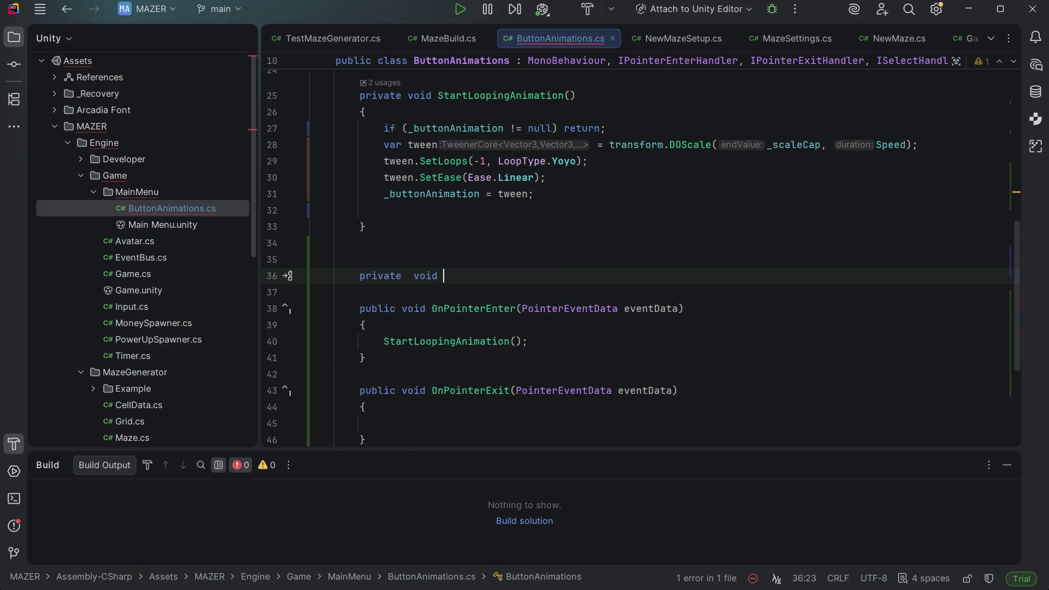
{"action": "type", "text": "Stop"}
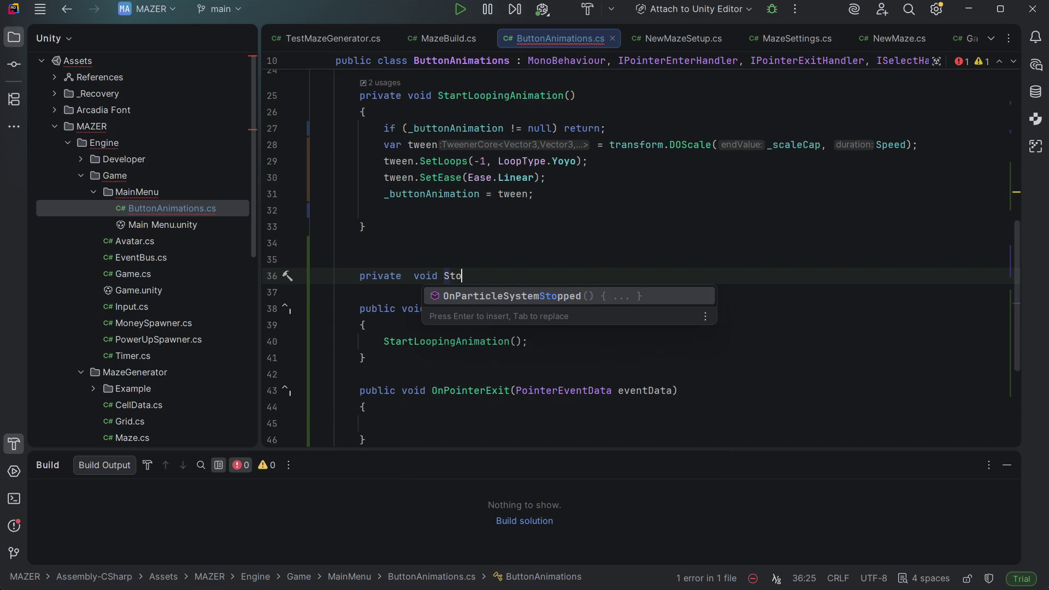
{"action": "key", "text": "Tab"}
{"action": "key", "text": "Down"}
{"action": "key", "text": "Down"}
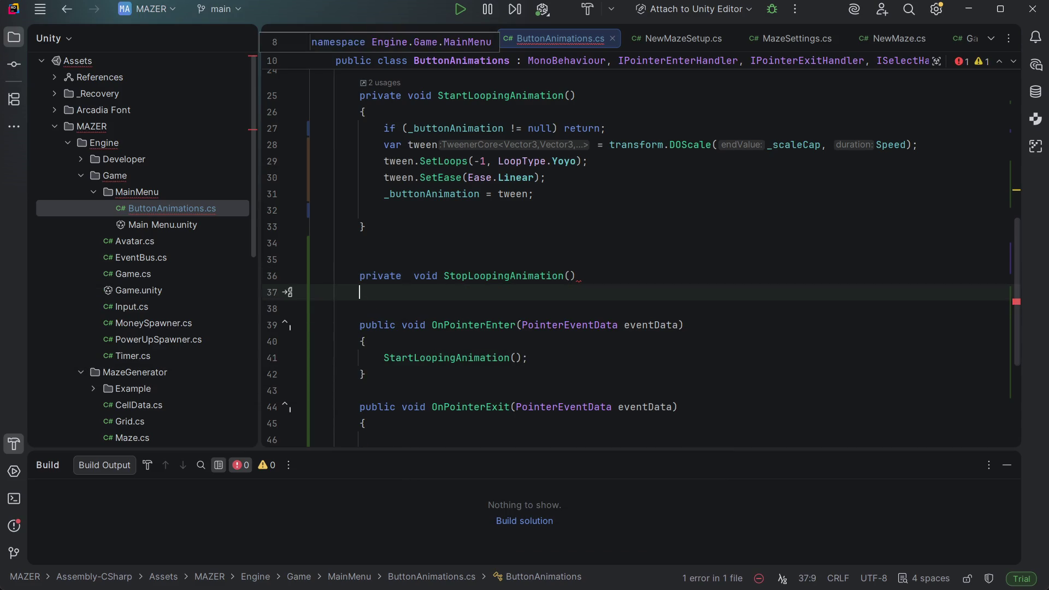
{"action": "key", "text": "Up"}
{"action": "key", "text": "Up"}
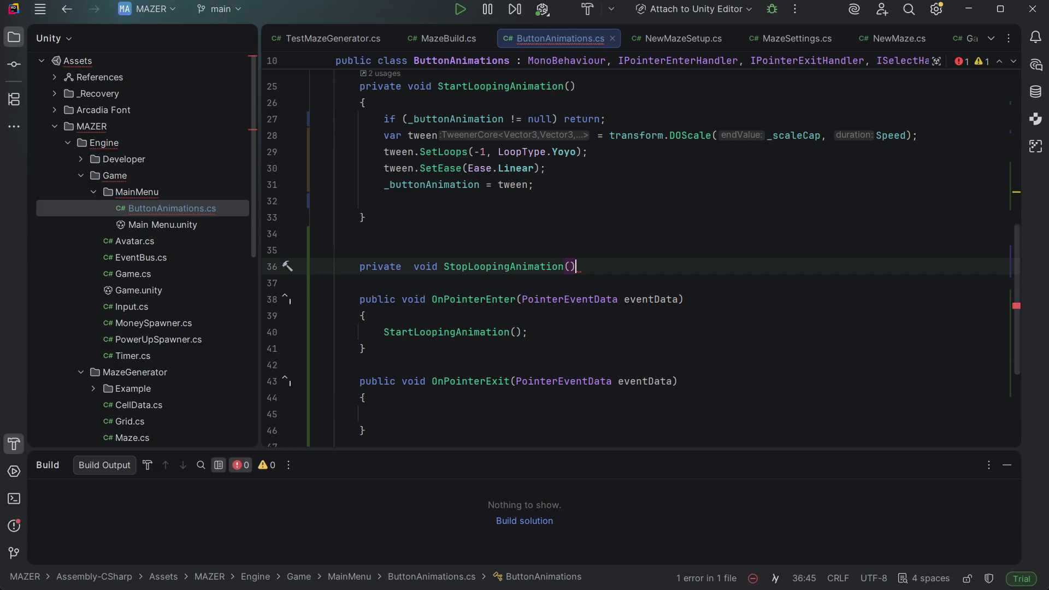
{"action": "key", "text": "Return"}
{"action": "type", "text": "{"}
{"action": "key", "text": "Return"}
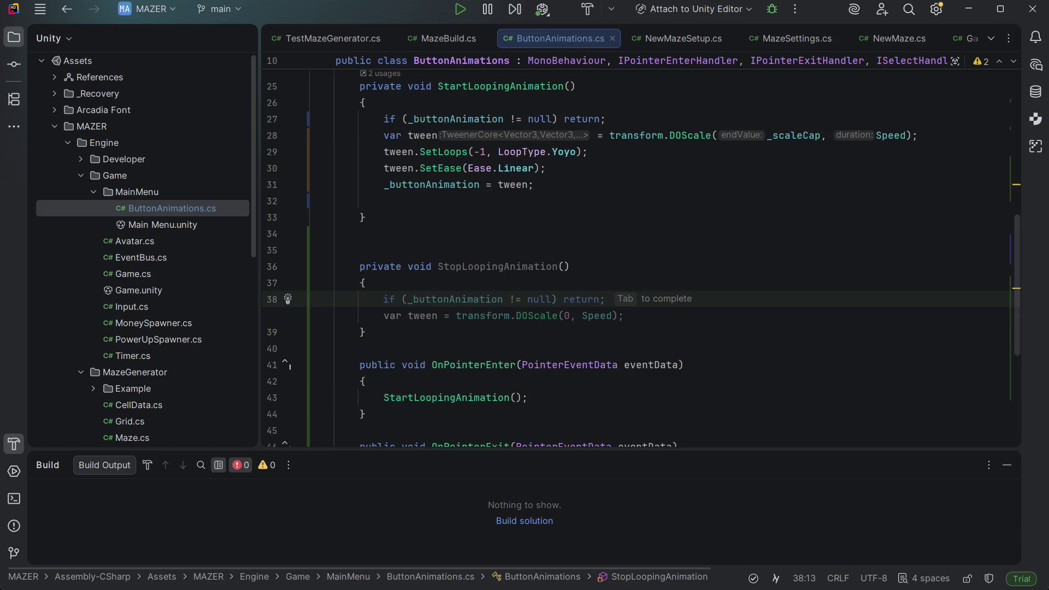
Step: Write the guard 'if (_buttonAnimation != null) return;' as its first line
{"action": "type", "text": "if("}
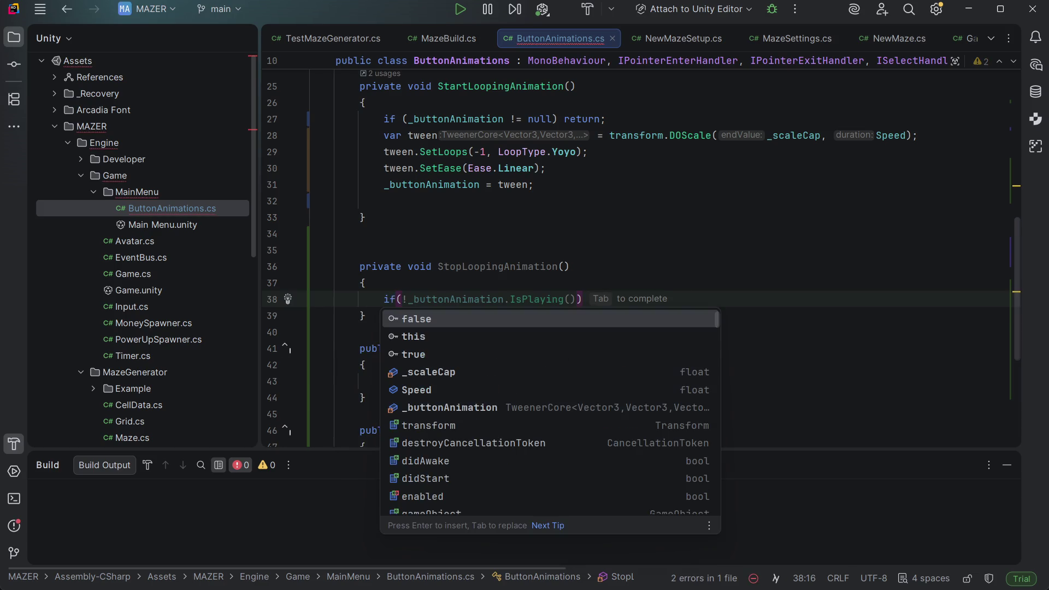
{"action": "type", "text": "_button"}
{"action": "key", "text": "Escape"}
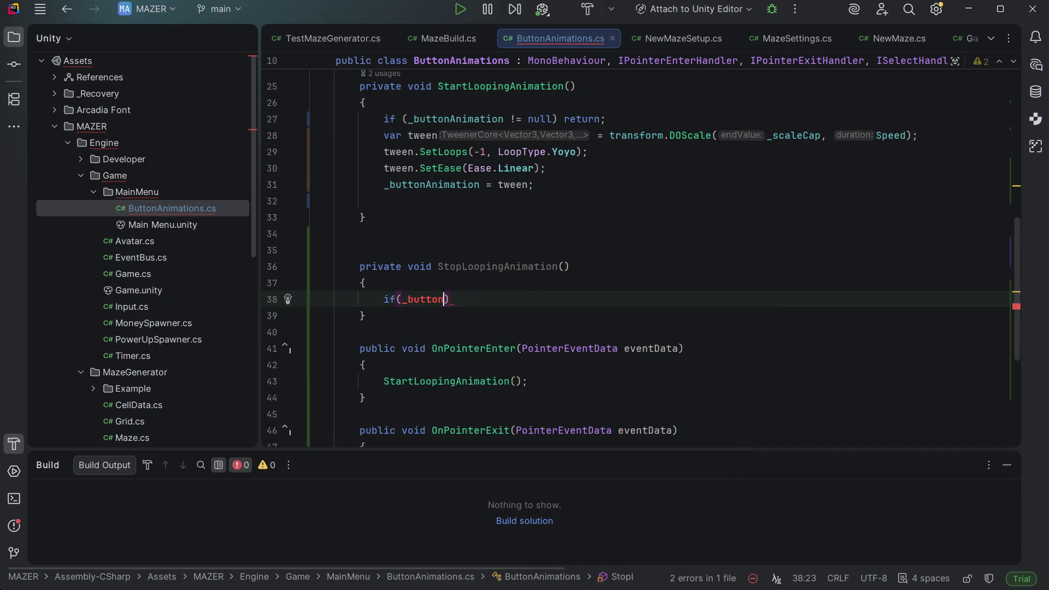
{"action": "type", "text": "Animati"}
{"action": "key", "text": "Return"}
{"action": "type", "text": "== null"}
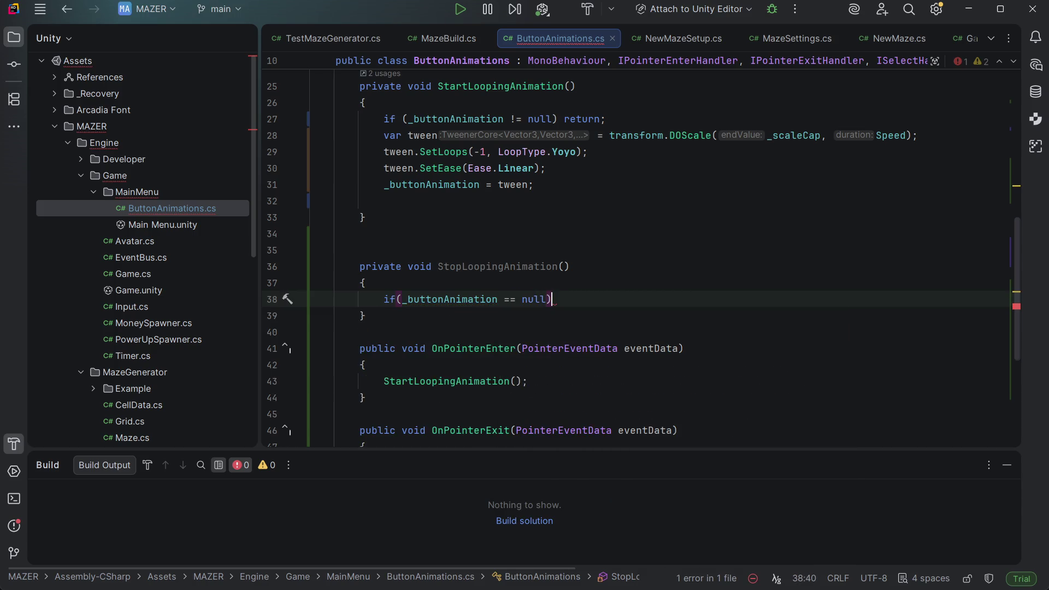
{"action": "left_click", "coordinate": [521, 299]}
{"action": "key", "text": "BackSpace"}
{"action": "type", "text": "!"}
{"action": "left_click", "coordinate": [552, 300]}
{"action": "type", "text": "urn;"}
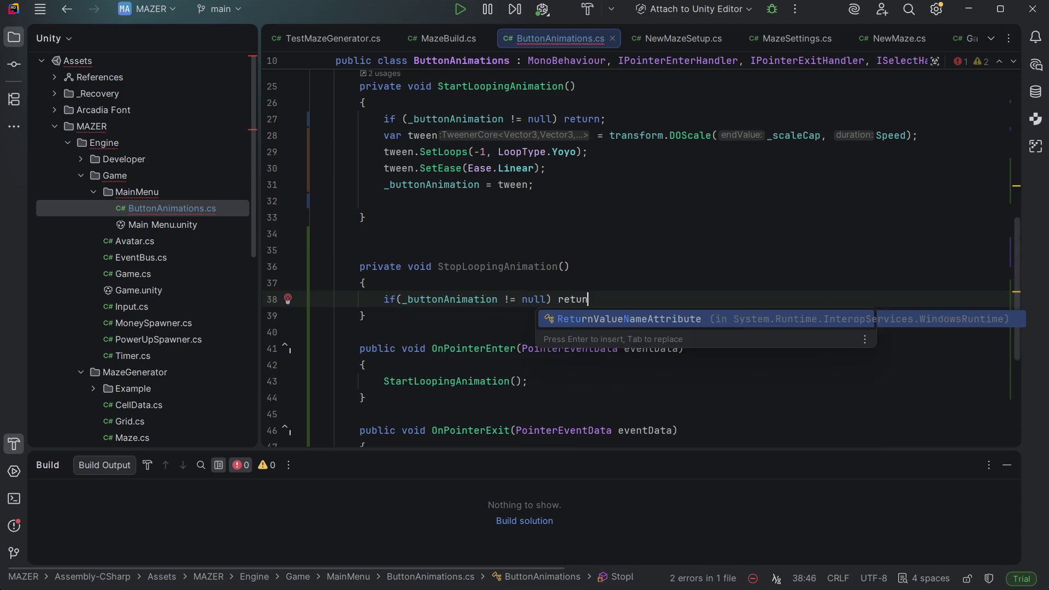
{"action": "key", "text": "Return"}
{"action": "scroll", "coordinate": [641, 257], "scroll_direction": "down", "scroll_amount": 1}
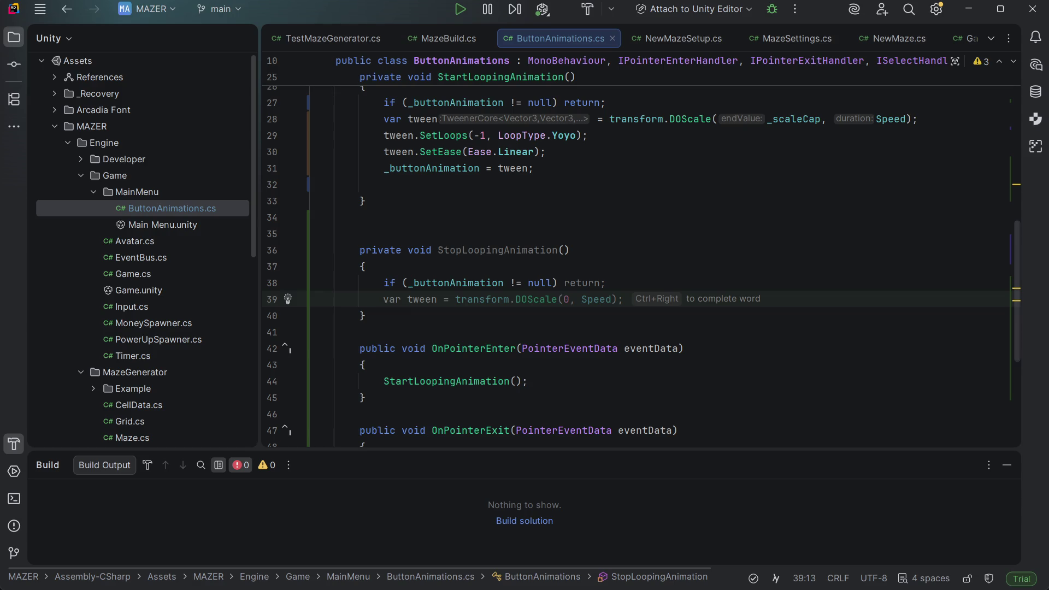
{"action": "scroll", "coordinate": [642, 260], "scroll_direction": "down", "scroll_amount": 4}
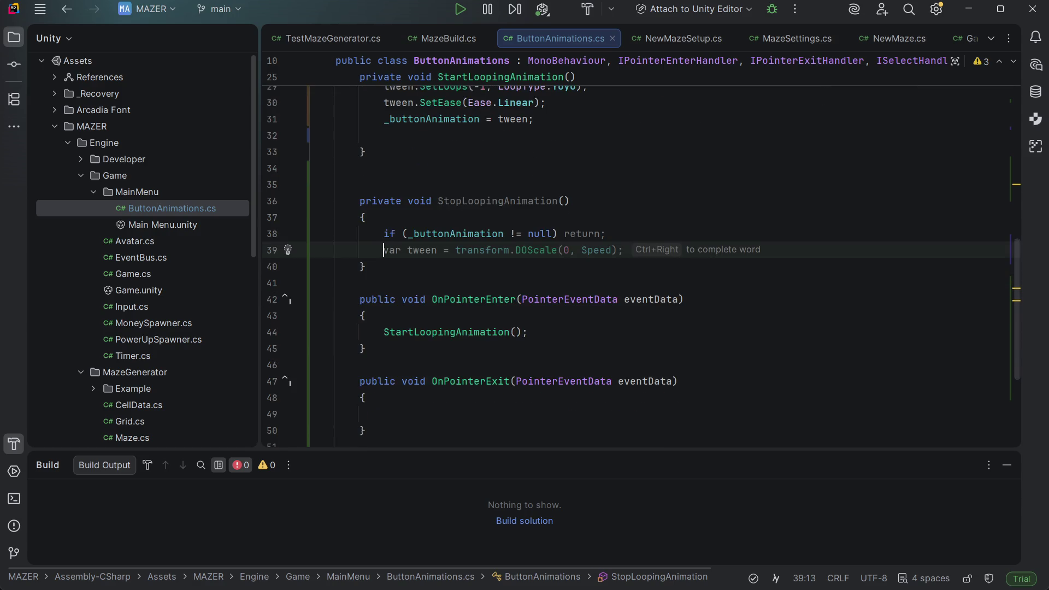
{"action": "scroll", "coordinate": [642, 266], "scroll_direction": "up", "scroll_amount": 1}
{"action": "type", "text": "var"}
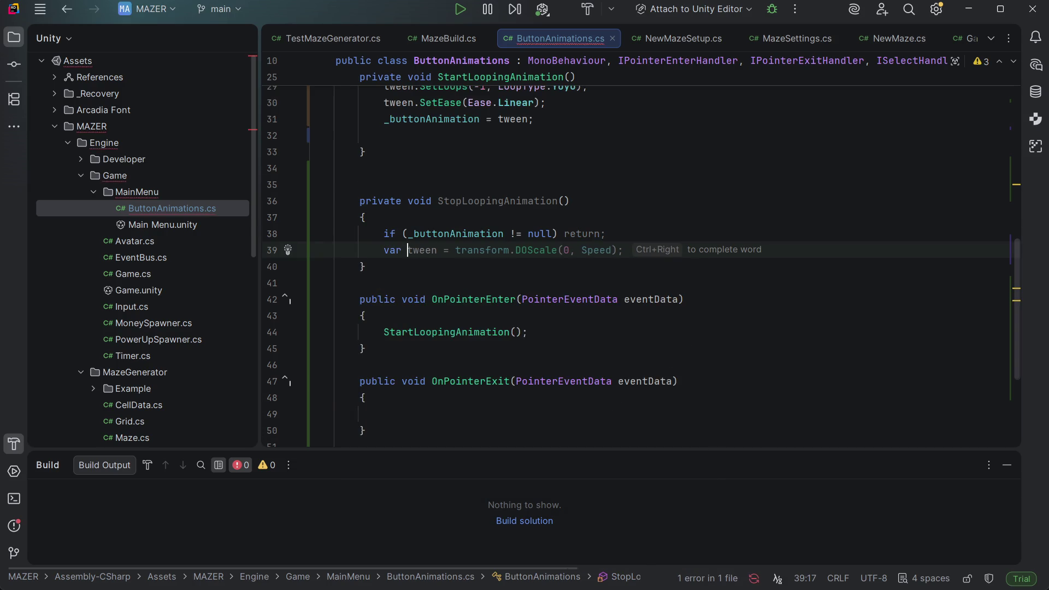
{"action": "key", "text": "BackSpace"}
{"action": "key", "text": "BackSpace"}
{"action": "key", "text": "BackSpace"}
{"action": "key", "text": "Return"}
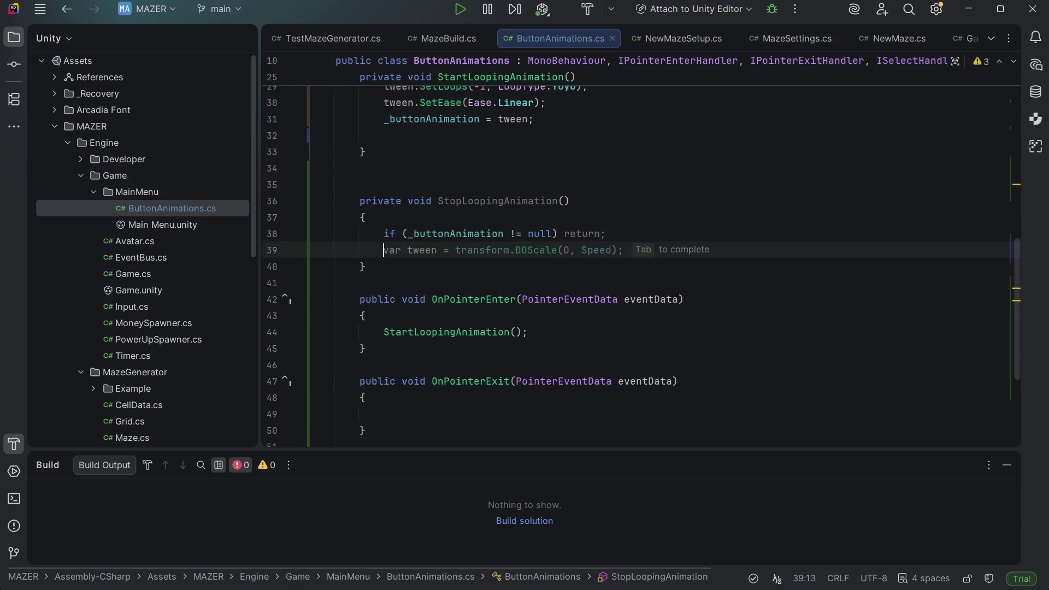
Step: Add a '_buttonAnimation.Kill();' line to StopLoopingAnimation
{"action": "type", "text": "transfom"}
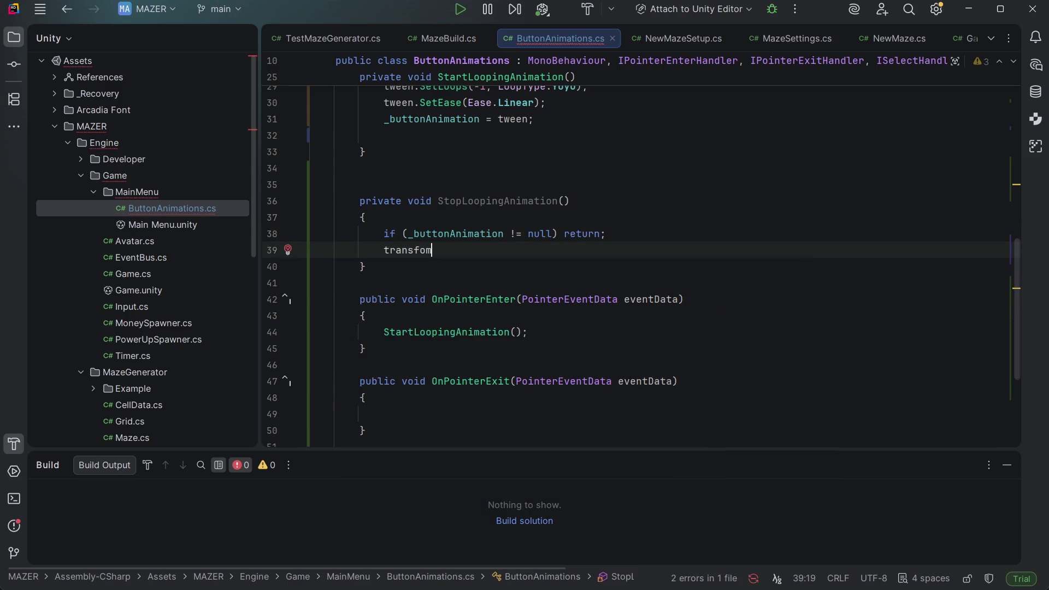
{"action": "key", "text": "BackSpace"}
{"action": "type", "text": "rm"}
{"action": "key", "text": "Escape"}
{"action": "key", "text": "BackSpace"}
{"action": "key", "text": "BackSpace"}
{"action": "key", "text": "BackSpace"}
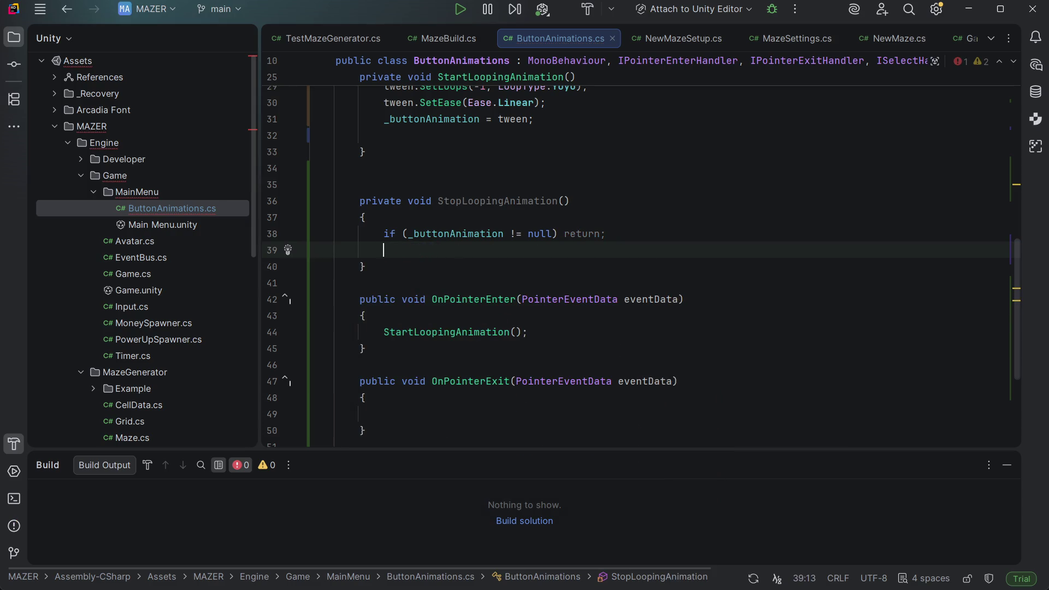
{"action": "type", "text": "_buttonA"}
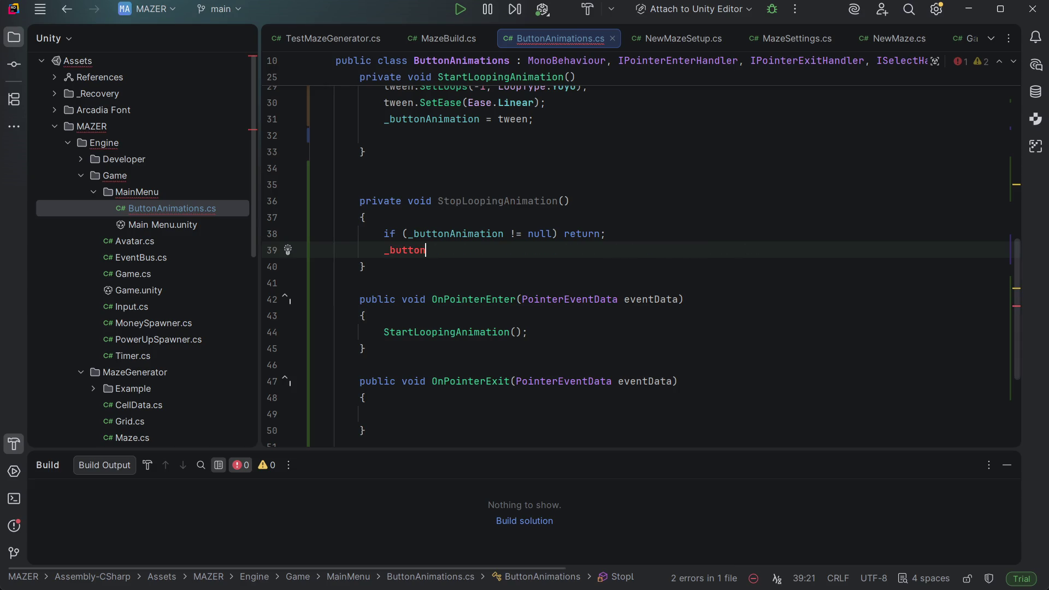
{"action": "key", "text": "Return"}
{"action": "type", "text": "="}
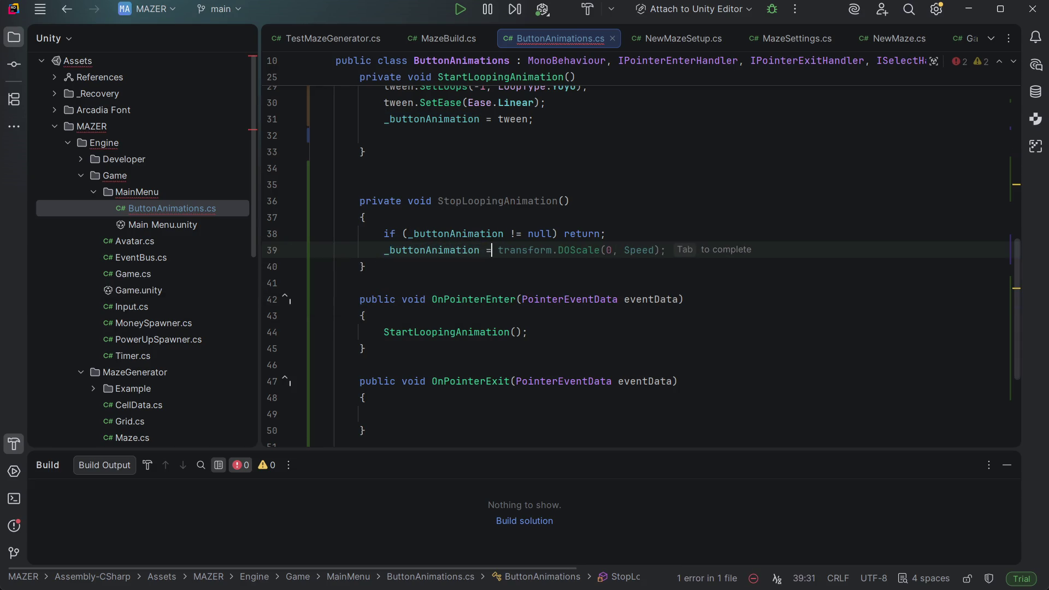
{"action": "key", "text": "BackSpace"}
{"action": "key", "text": "BackSpace"}
{"action": "key", "text": "BackSpace"}
{"action": "type", "text": ".S"}
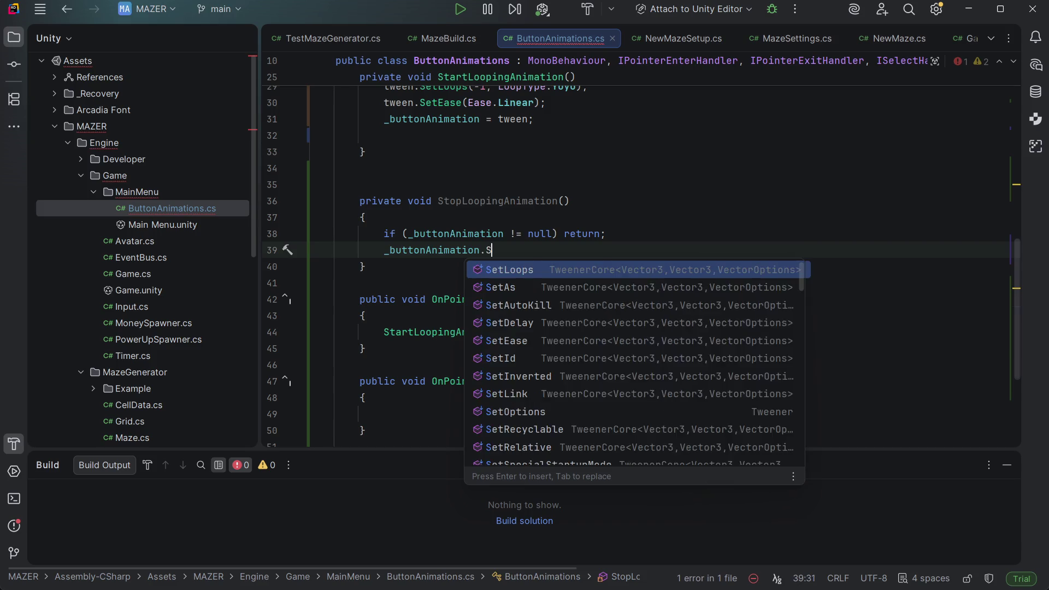
{"action": "key", "text": "BackSpace"}
{"action": "type", "text": "K"}
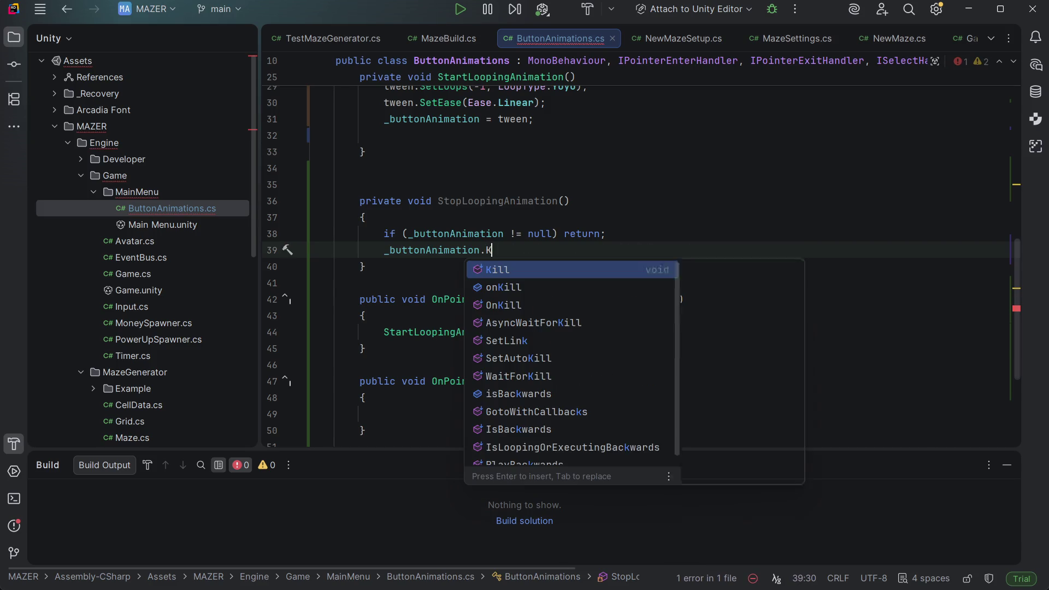
{"action": "key", "text": "Return"}
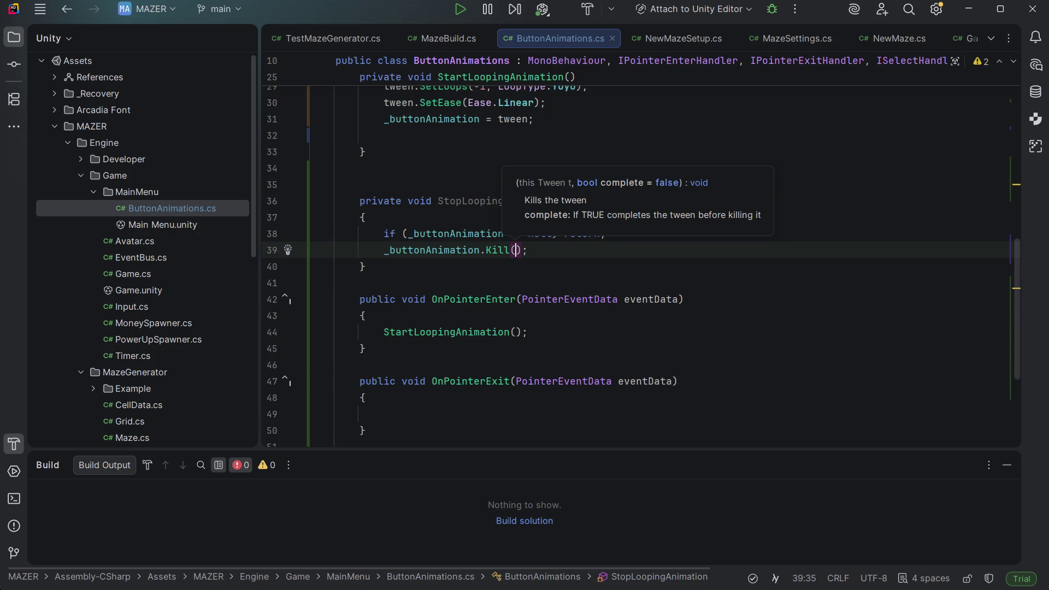
{"action": "left_click", "coordinate": [528, 250]}
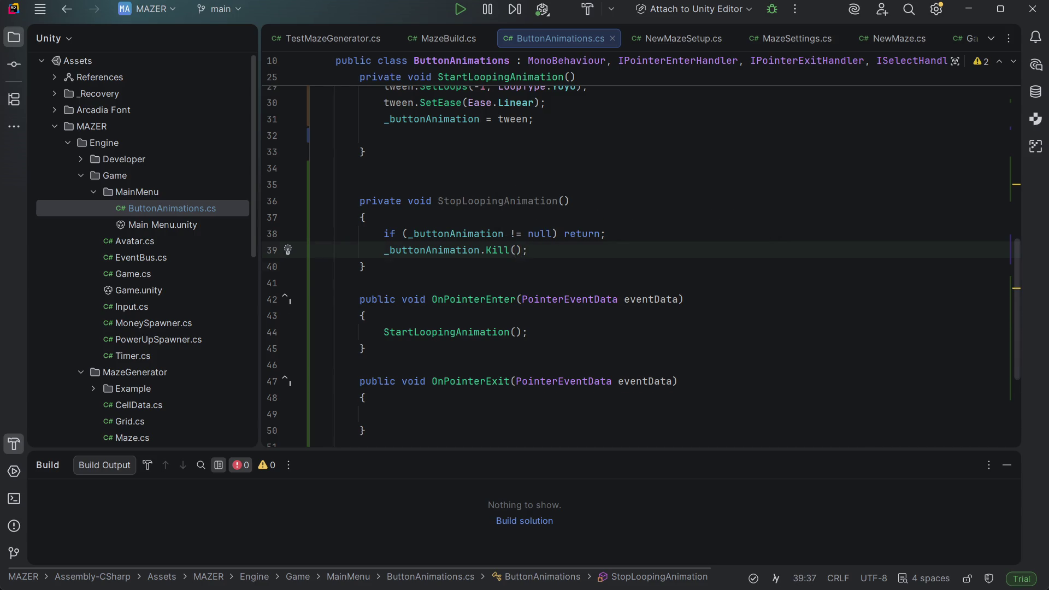
Step: Add '_buttonAnimation = null;' and 'transform.localScale = Vector3.one;', then save the script
{"action": "key", "text": "Return"}
{"action": "key", "text": "Tab"}
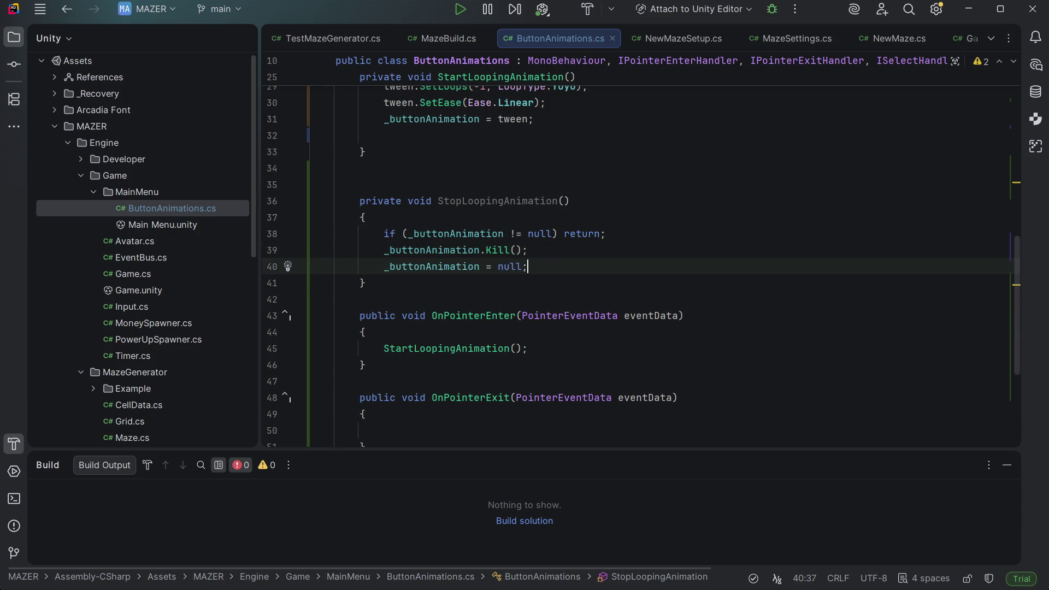
{"action": "key", "text": "Return"}
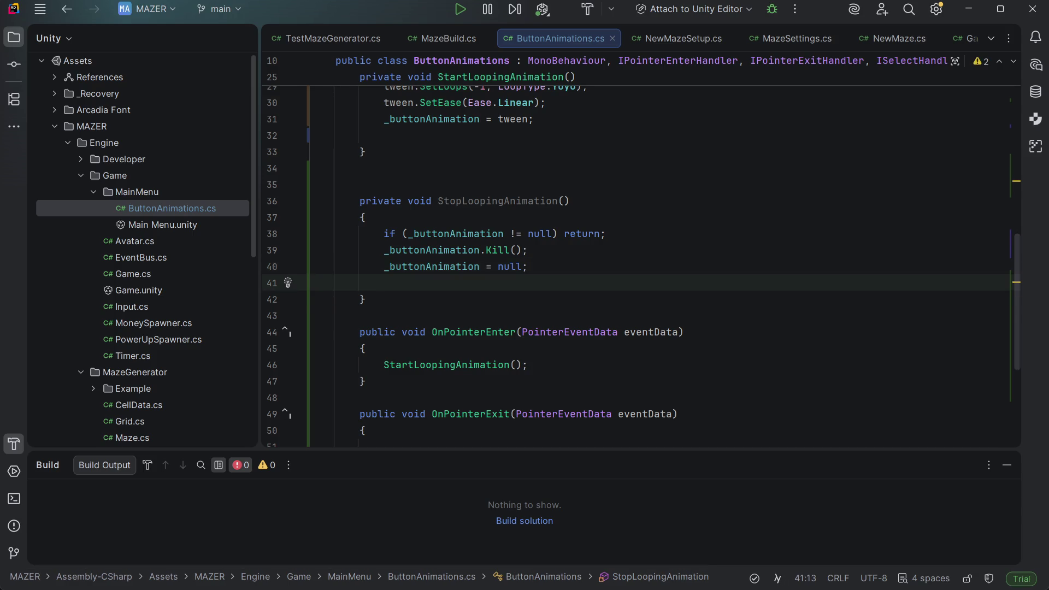
{"action": "type", "text": "tra"}
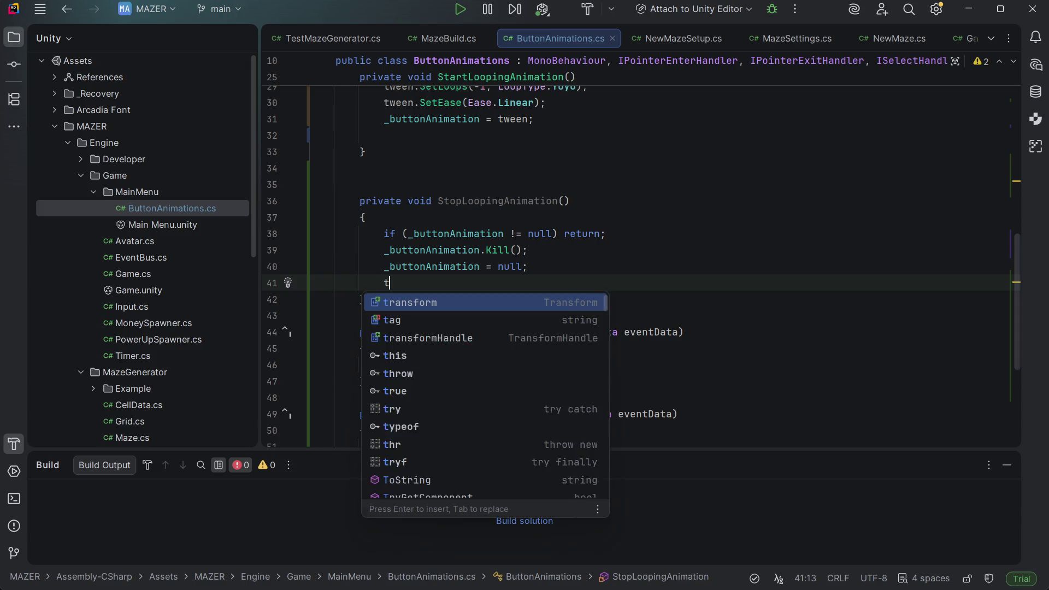
{"action": "key", "text": "Return"}
{"action": "type", "text": "."}
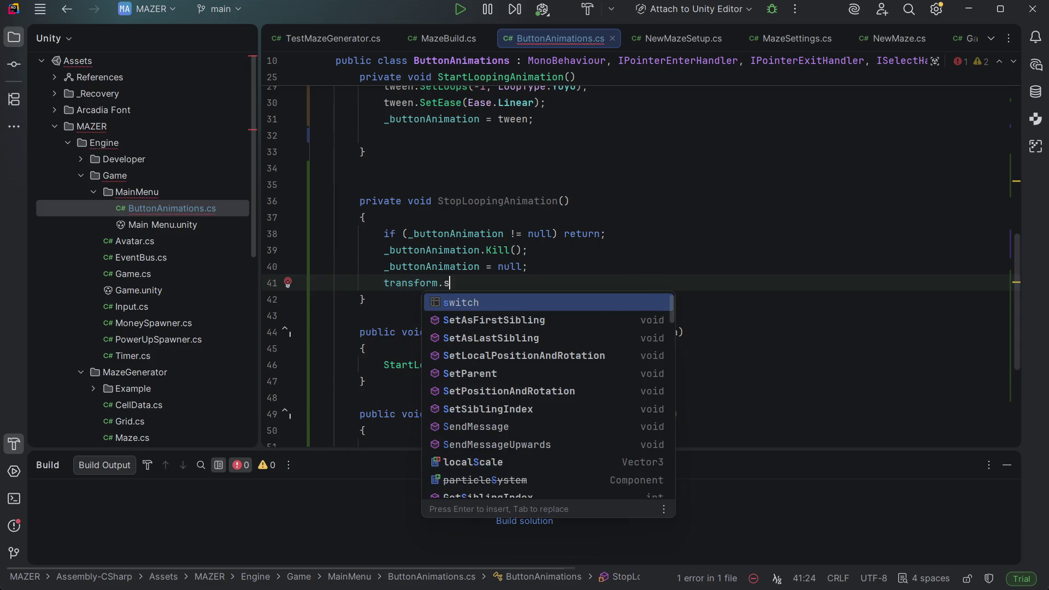
{"action": "type", "text": "localScale = Vector3.one;"}
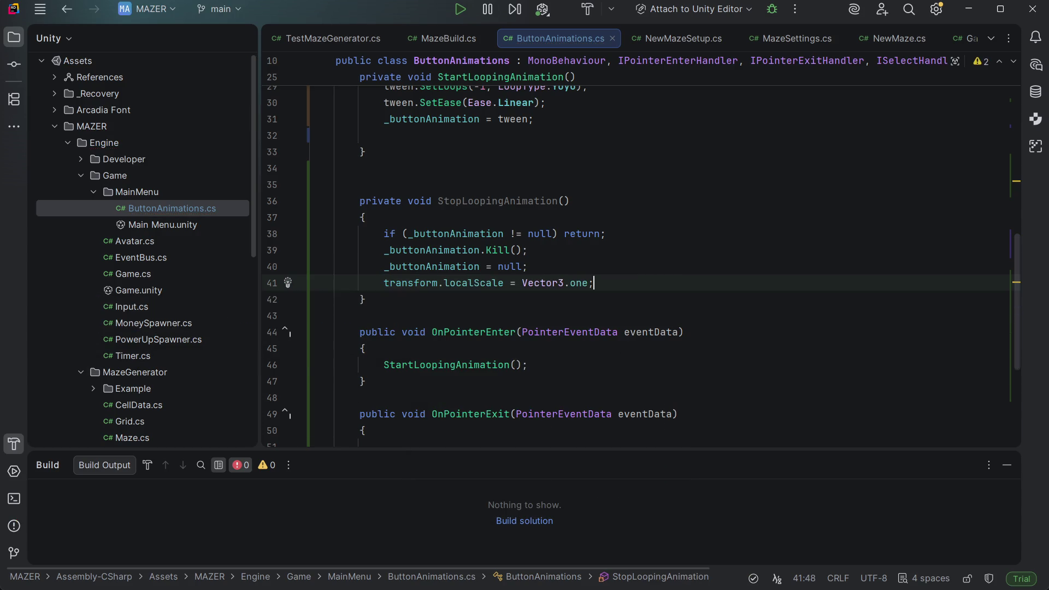
{"action": "key", "text": "ctrl+s"}
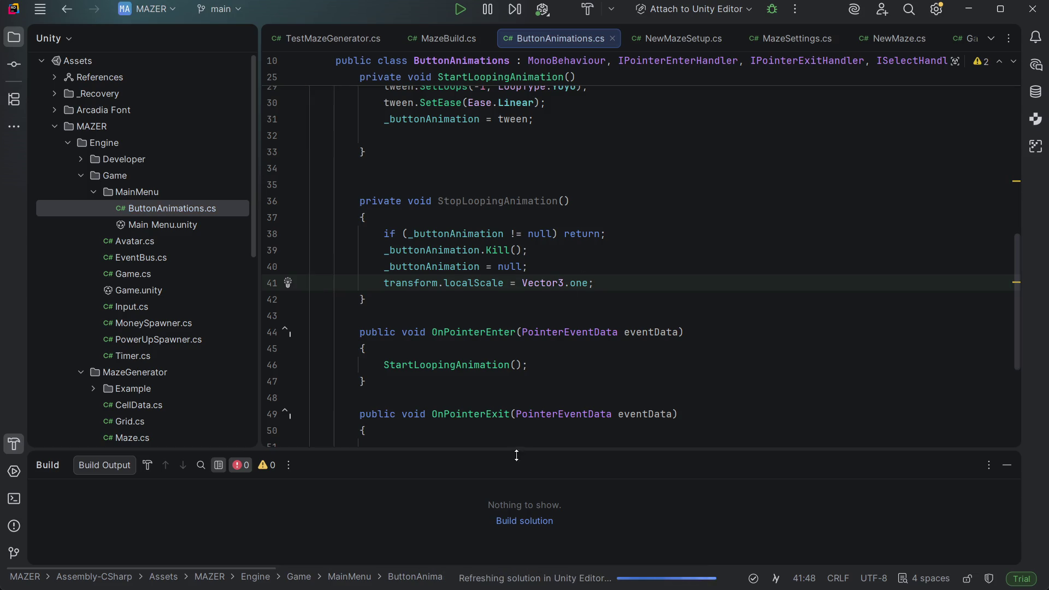
Step: Call StopLoopingAnimation(); inside OnPointerExit
{"action": "scroll", "coordinate": [492, 383], "scroll_direction": "up", "scroll_amount": 2}
{"action": "scroll", "coordinate": [468, 354], "scroll_direction": "down", "scroll_amount": 5}
{"action": "left_click", "coordinate": [473, 343]}
{"action": "type", "text": "Sto"}
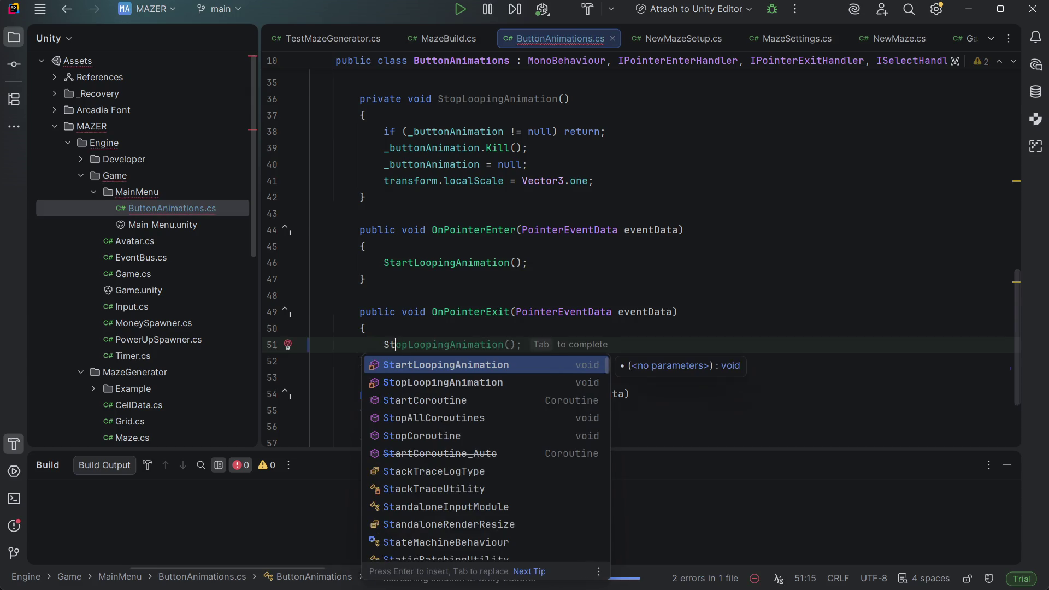
{"action": "key", "text": "Return"}
{"action": "type", "text": ";"}
{"action": "scroll", "coordinate": [634, 248], "scroll_direction": "down", "scroll_amount": 3}
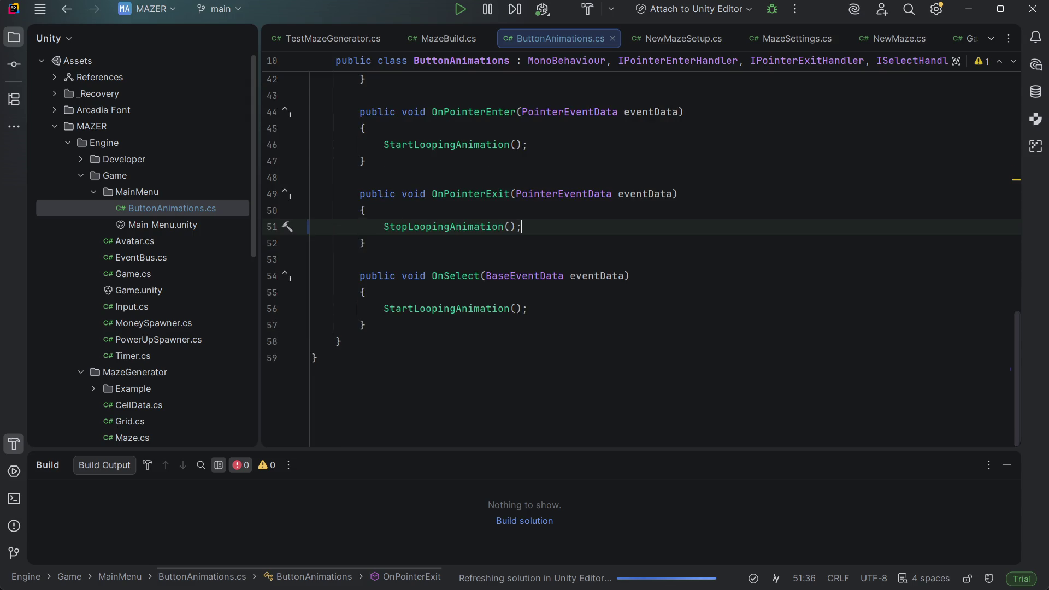
Step: Add IDeselectHandler to the class's interfaces and generate the OnDeselect method
{"action": "key", "text": "Down"}
{"action": "key", "text": "Down"}
{"action": "key", "text": "Down"}
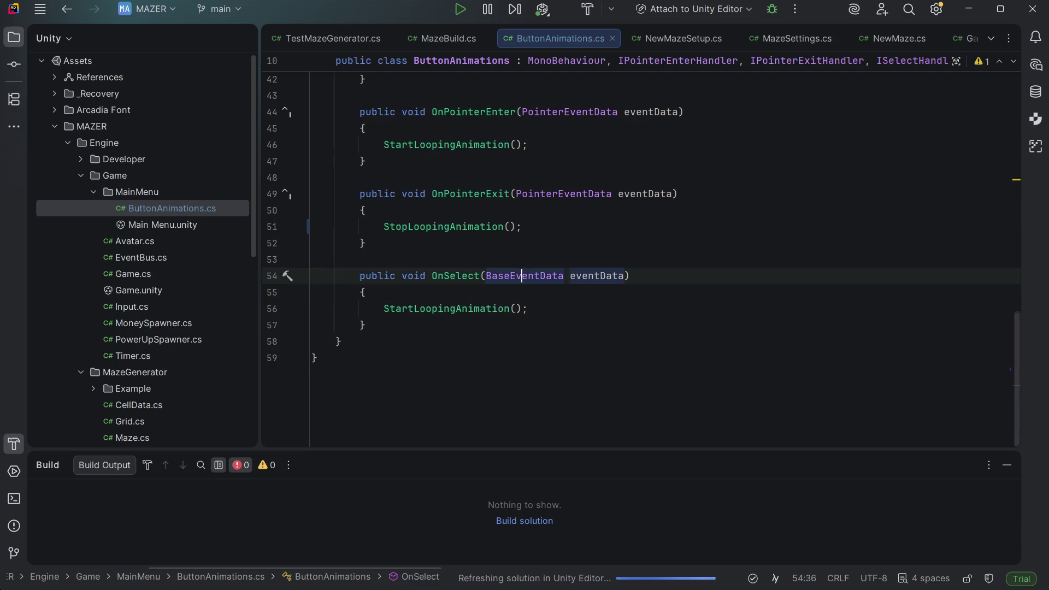
{"action": "key", "text": "Up"}
{"action": "key", "text": "Up"}
{"action": "key", "text": "Up"}
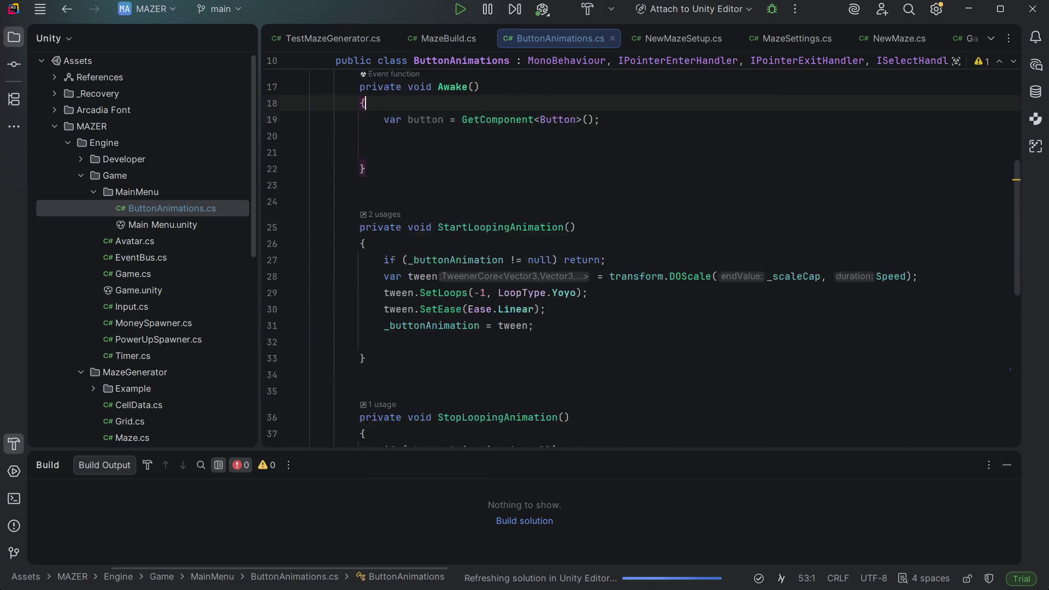
{"action": "key", "text": "Up"}
{"action": "key", "text": "Up"}
{"action": "key", "text": "Up"}
{"action": "key", "text": "ctrl+Right"}
{"action": "key", "text": "ctrl+Right"}
{"action": "key", "text": "ctrl+Right"}
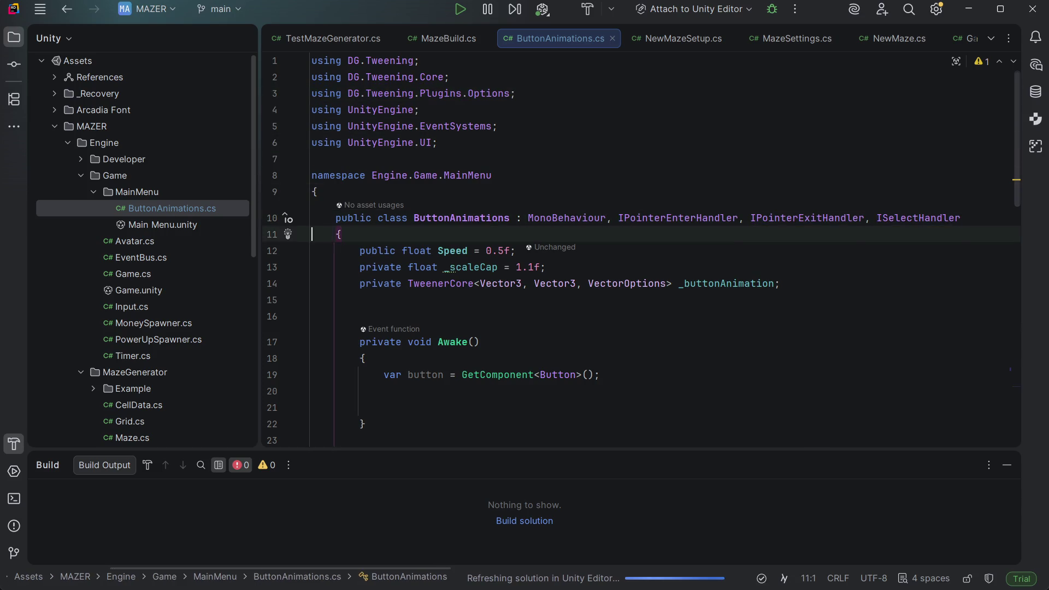
{"action": "key", "text": "Left"}
{"action": "type", "text": ", Id"}
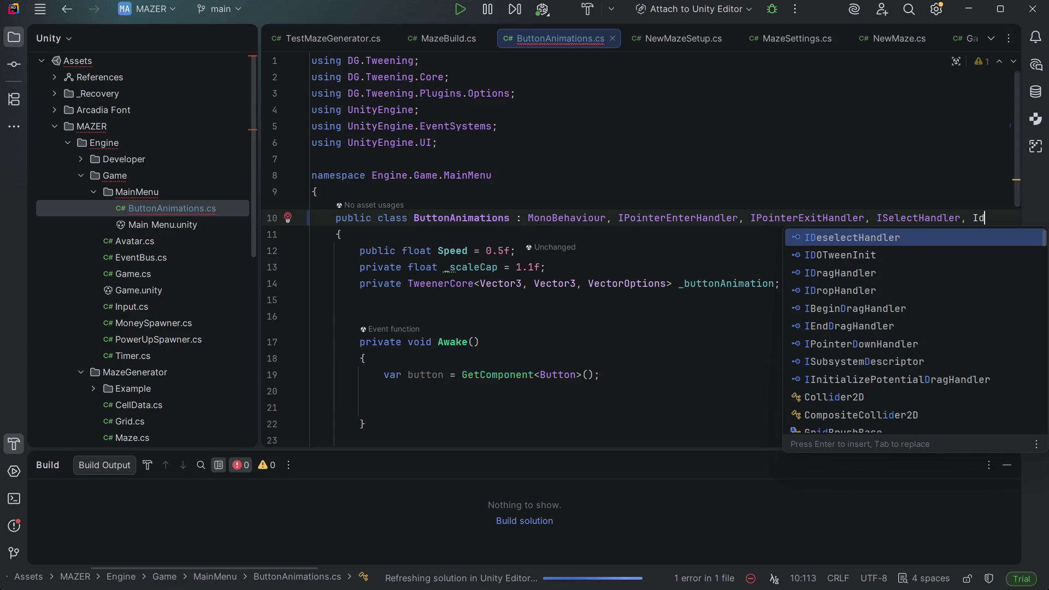
{"action": "type", "text": "e"}
{"action": "key", "text": "Return"}
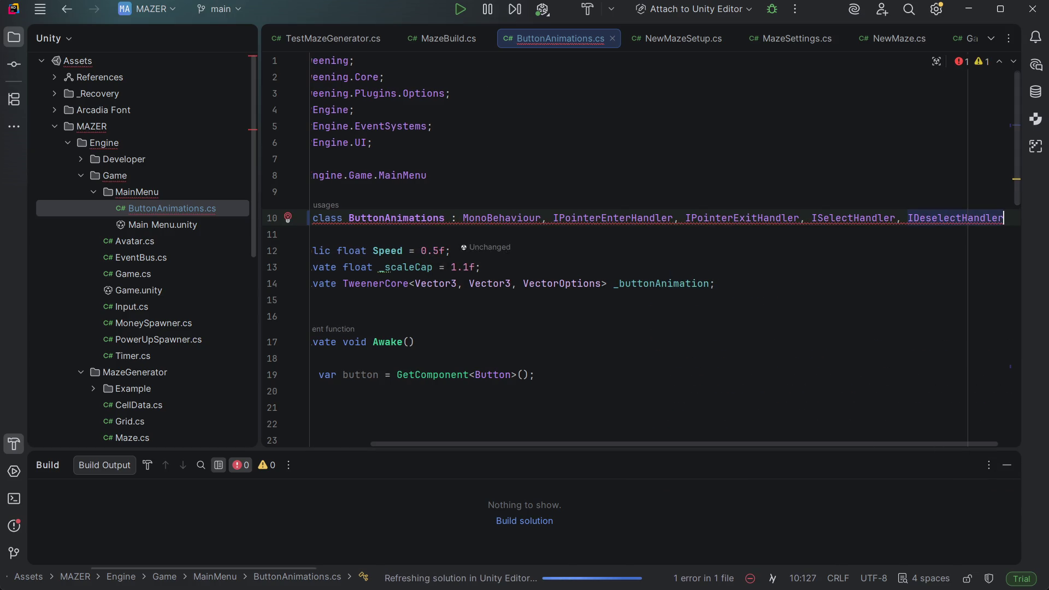
{"action": "key", "text": "alt+Return"}
{"action": "key", "text": "Return"}
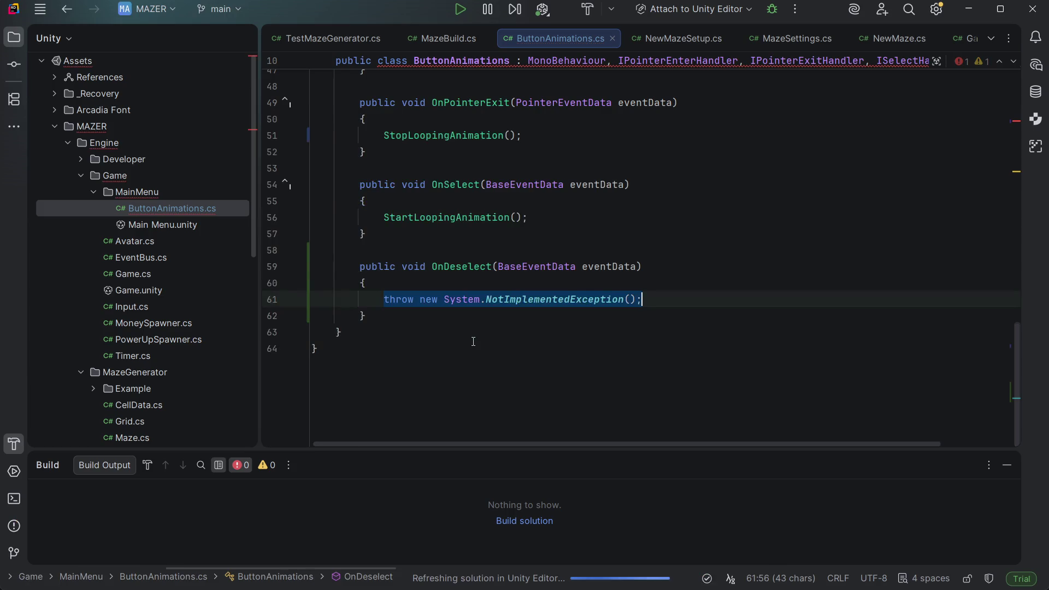
Step: Replace OnDeselect's placeholder throw with a StopLoopingAnimation() call
{"action": "scroll", "coordinate": [473, 341], "scroll_direction": "up", "scroll_amount": 1}
{"action": "key", "text": "ctrl+w"}
{"action": "key", "text": "Down"}
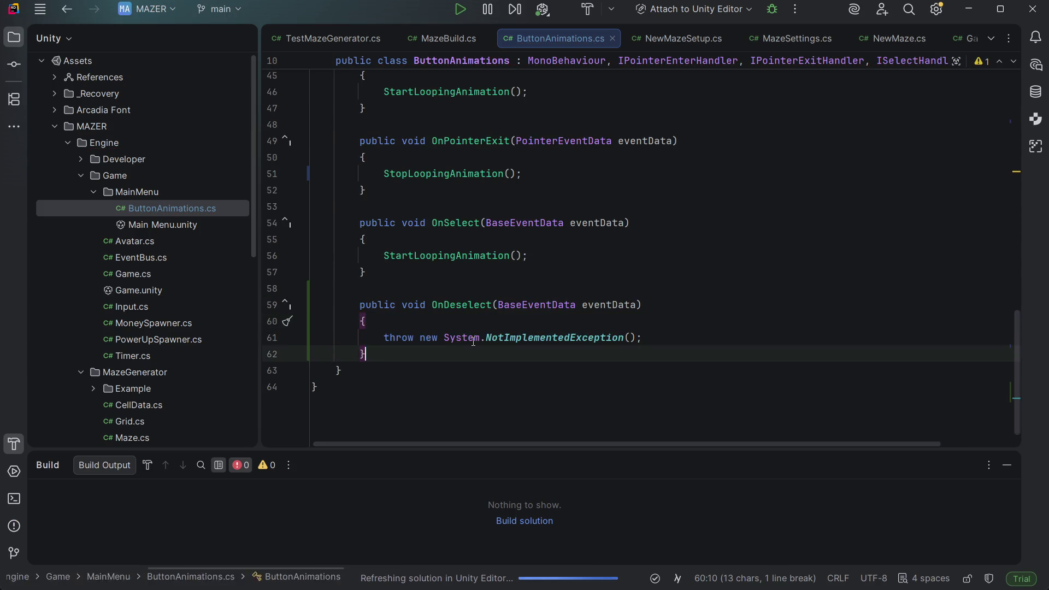
{"action": "key", "text": "Up"}
{"action": "key", "text": "ctrl+y"}
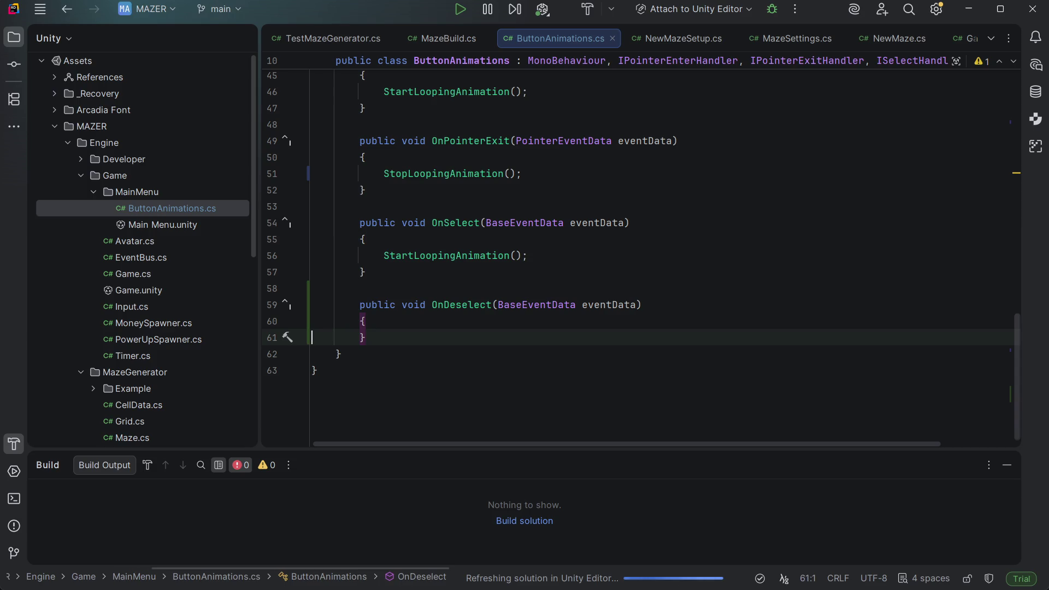
{"action": "key", "text": "Up"}
{"action": "key", "text": "shift+Right"}
{"action": "key", "text": "End"}
{"action": "key", "text": "Return"}
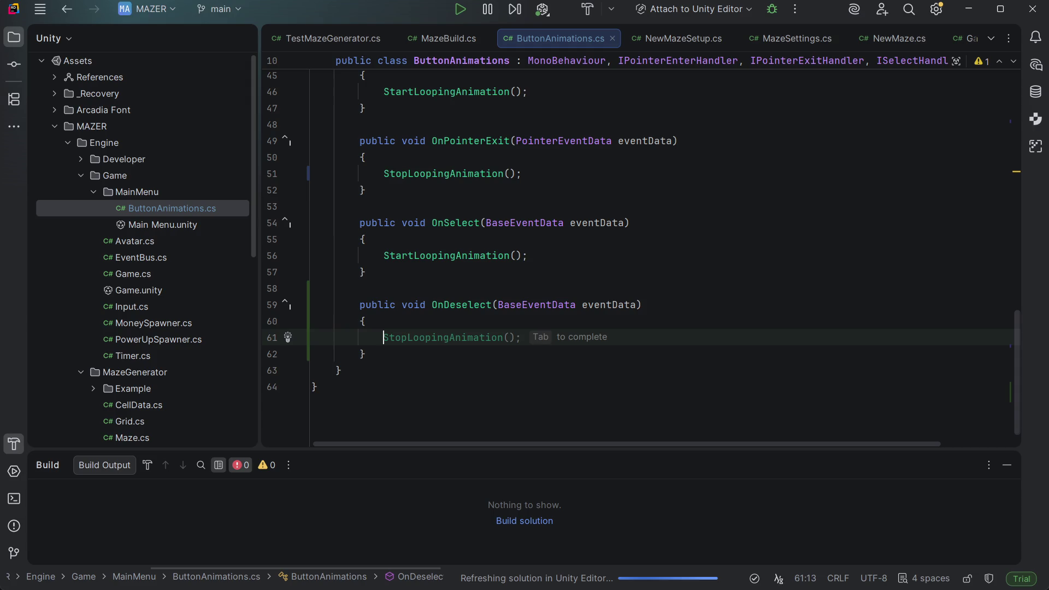
{"action": "type", "text": "St"}
{"action": "key", "text": "Tab"}
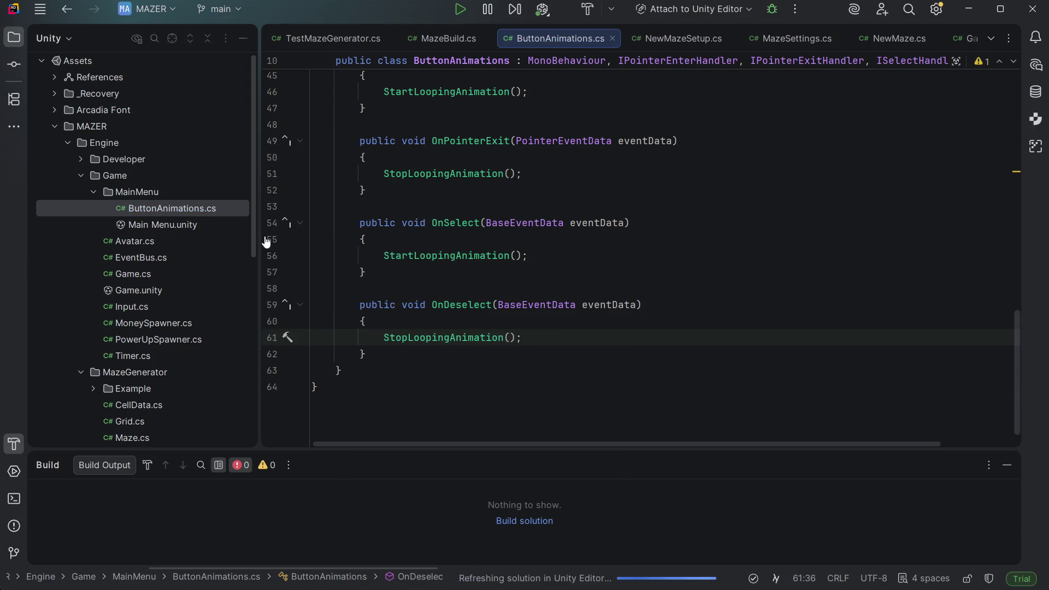
{"action": "scroll", "coordinate": [663, 355], "scroll_direction": "up", "scroll_amount": 8}
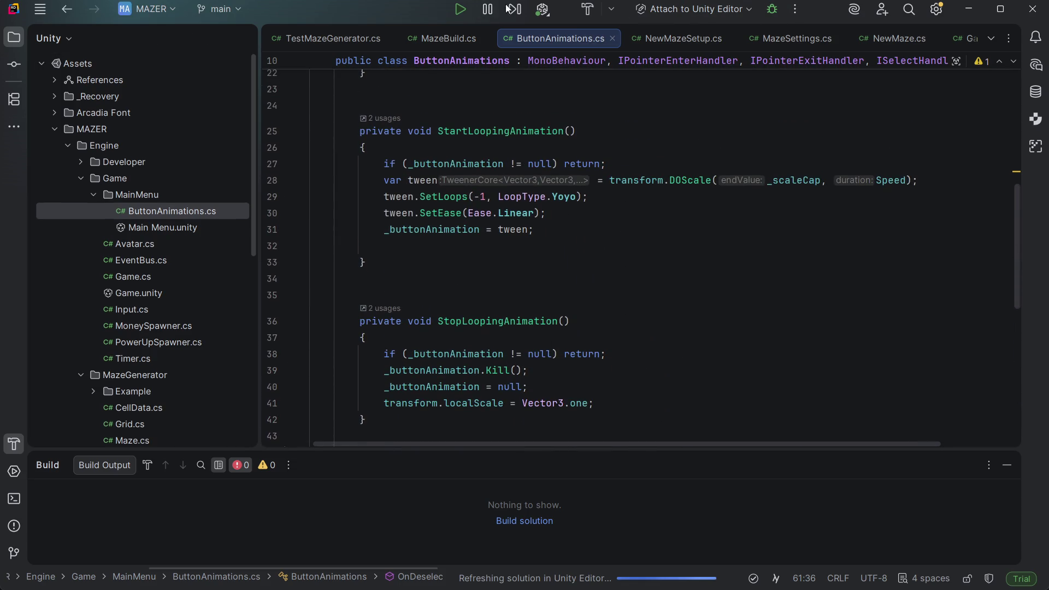
Step: Build the MAZER solution, check Build Output for errors, then switch to the Unity Editor
{"action": "left_click", "coordinate": [587, 10]}
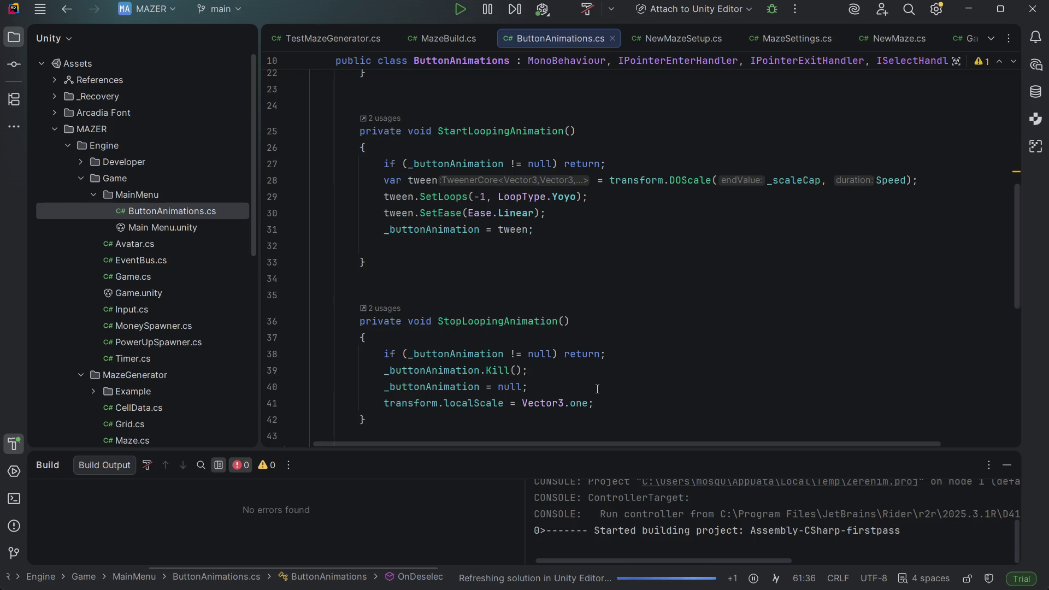
{"action": "scroll", "coordinate": [597, 389], "scroll_direction": "down", "scroll_amount": 3}
{"action": "mouse_move", "coordinate": [772, 586]}
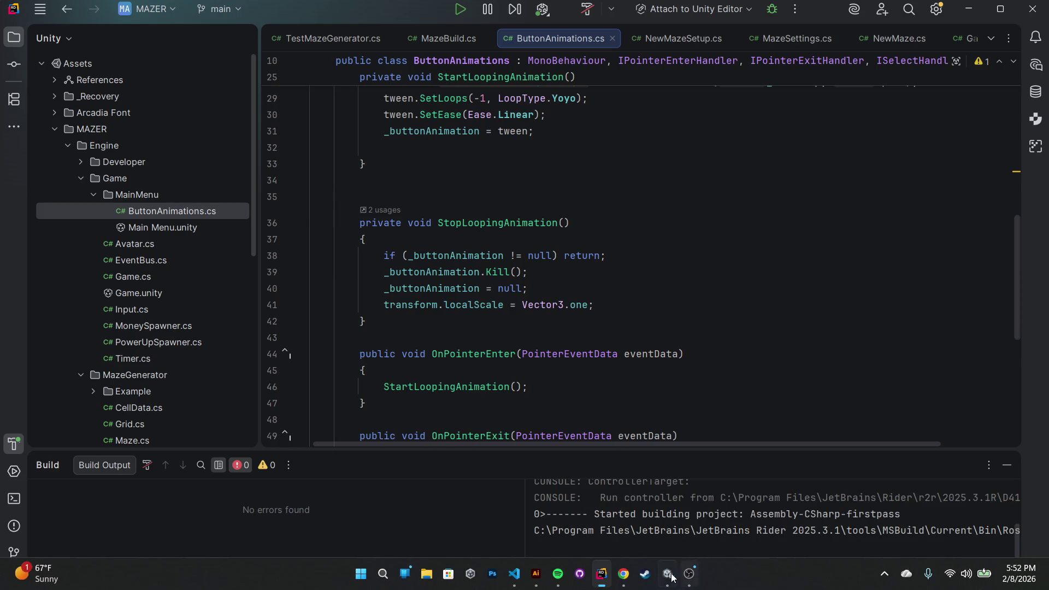
{"action": "left_click", "coordinate": [669, 575]}
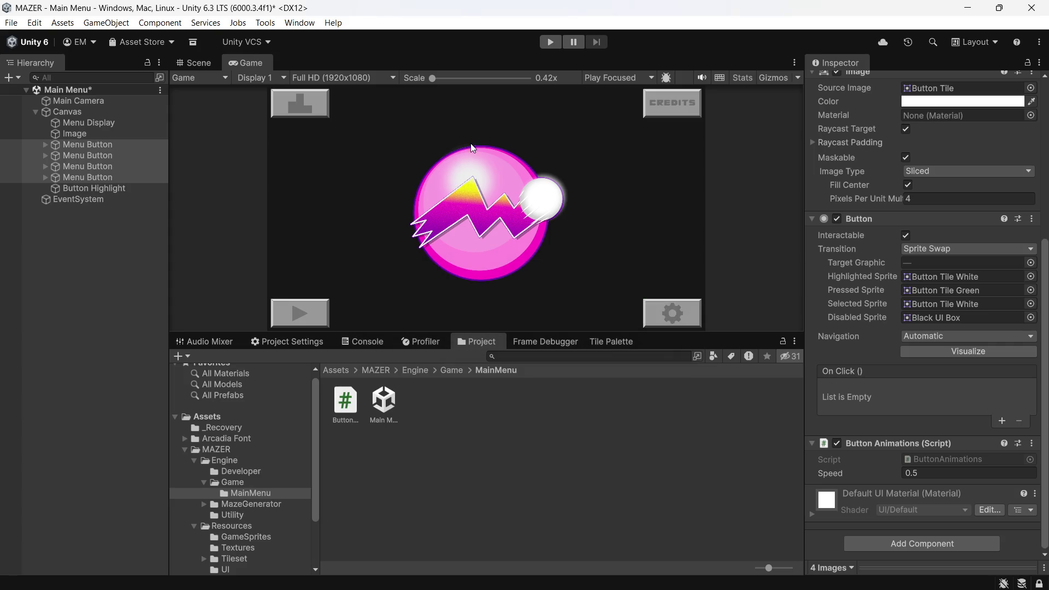
Step: Start Play mode in Unity with the Main Menu scene to test the buttons
{"action": "left_click", "coordinate": [550, 43]}
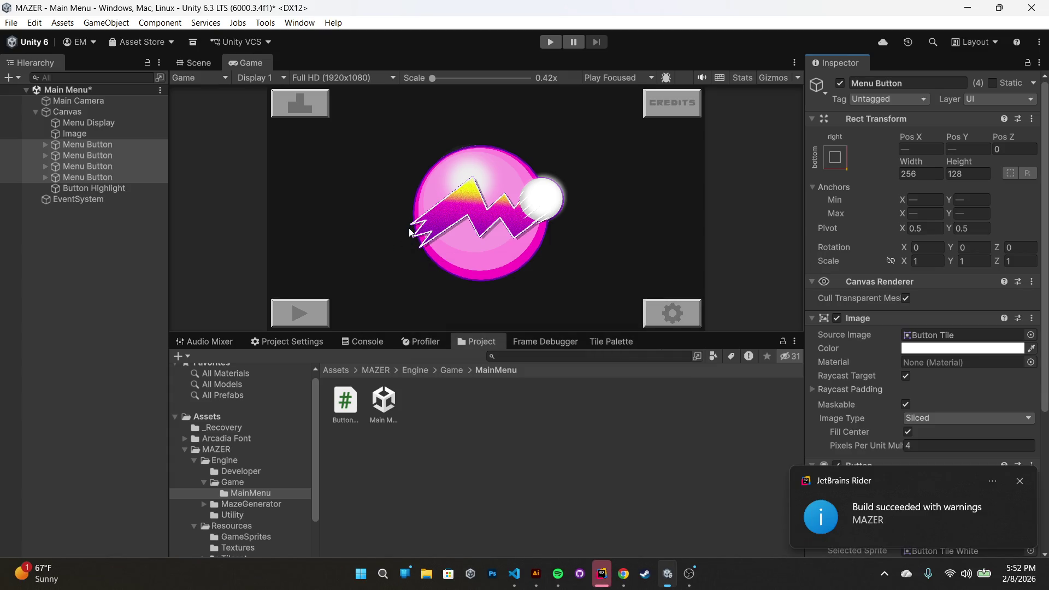
{"action": "key", "text": "ctrl+p"}
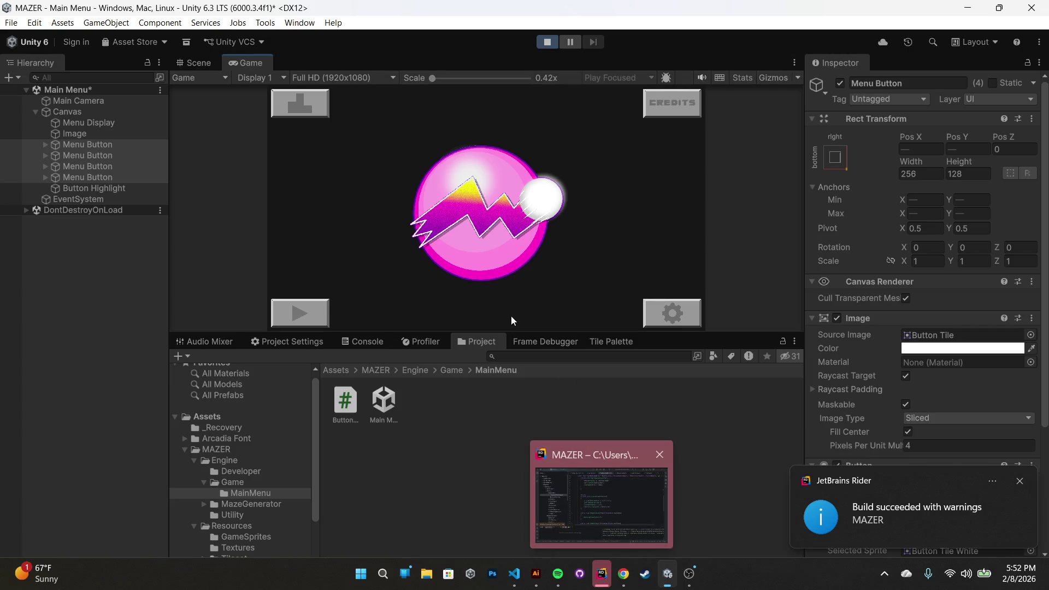
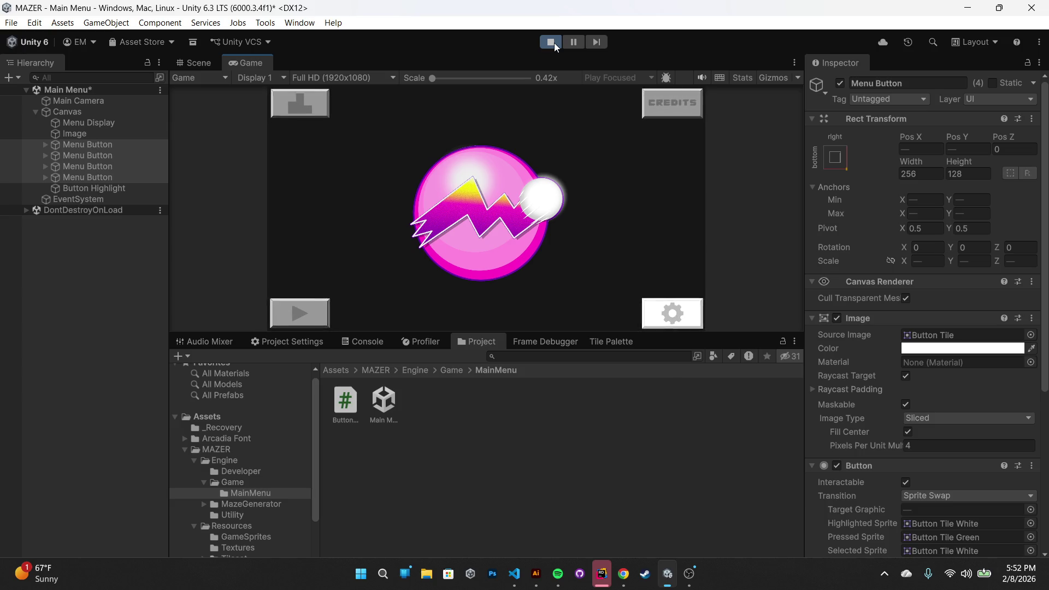
Step: Exit play mode in Unity and switch over to the Rider code editor
{"action": "left_click", "coordinate": [550, 42]}
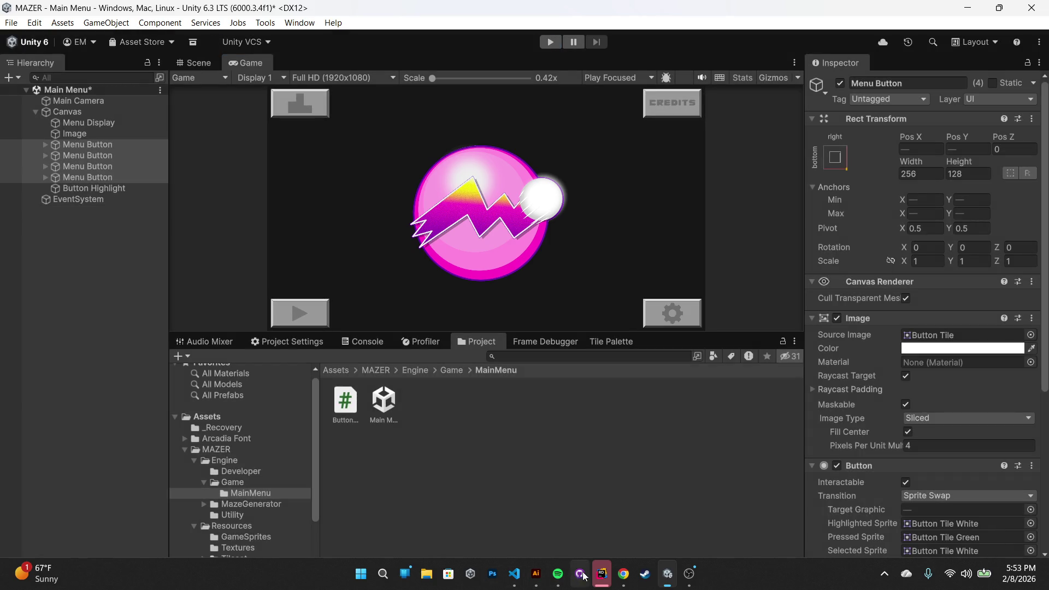
{"action": "left_click", "coordinate": [601, 580]}
Step: Review StartLoopingAnimation, StopLoopingAnimation and the pointer handlers, ending after OnPointerExit's opening brace
{"action": "scroll", "coordinate": [784, 205], "scroll_direction": "up", "scroll_amount": 3}
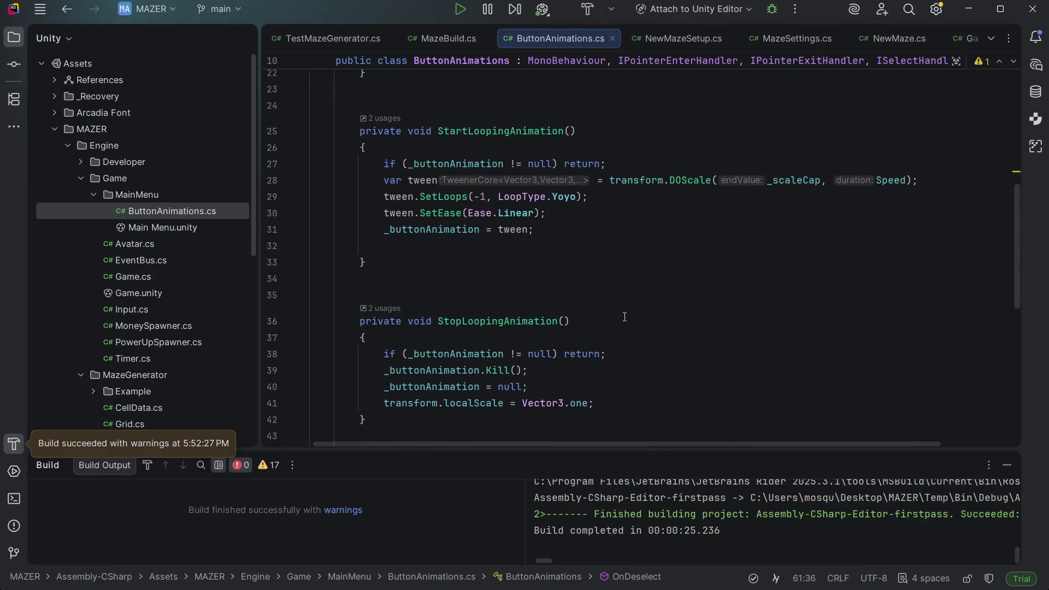
{"action": "scroll", "coordinate": [516, 382], "scroll_direction": "up", "scroll_amount": 3}
{"action": "scroll", "coordinate": [512, 346], "scroll_direction": "down", "scroll_amount": 7}
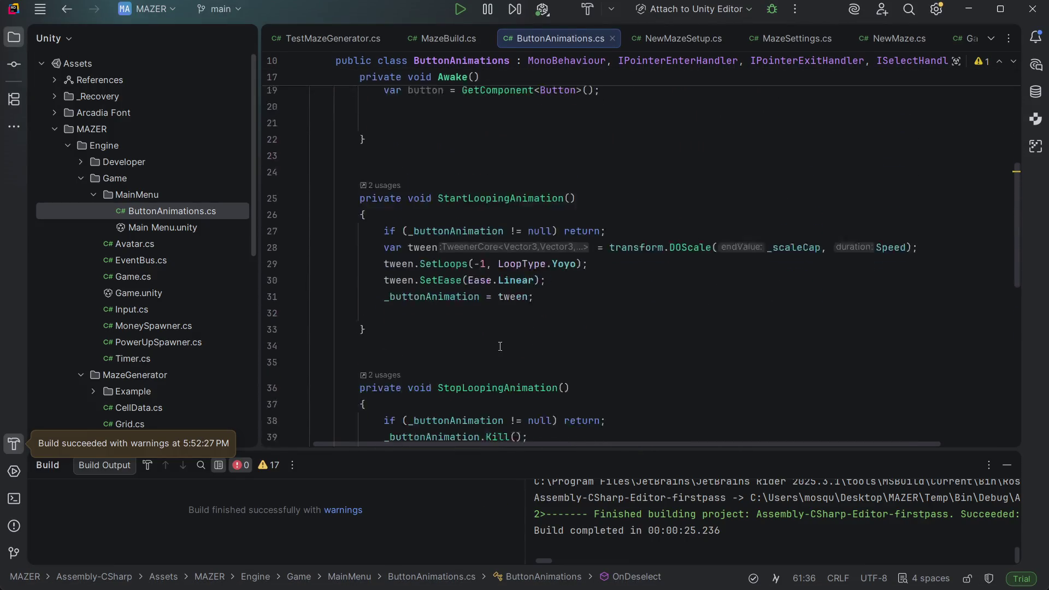
{"action": "scroll", "coordinate": [511, 346], "scroll_direction": "down", "scroll_amount": 4}
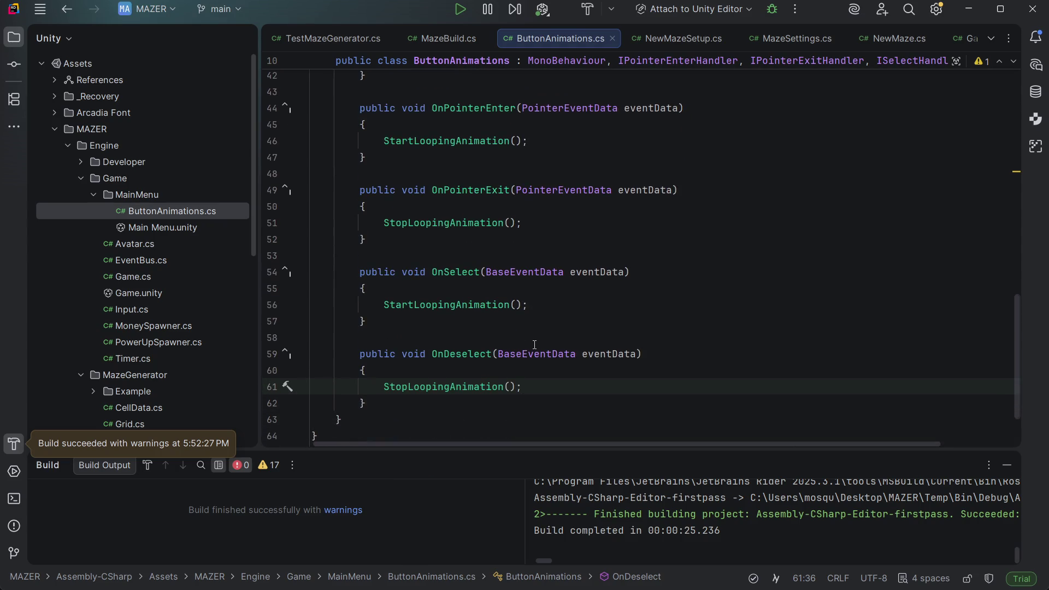
{"action": "scroll", "coordinate": [557, 333], "scroll_direction": "up", "scroll_amount": 2}
{"action": "left_click", "coordinate": [593, 310]}
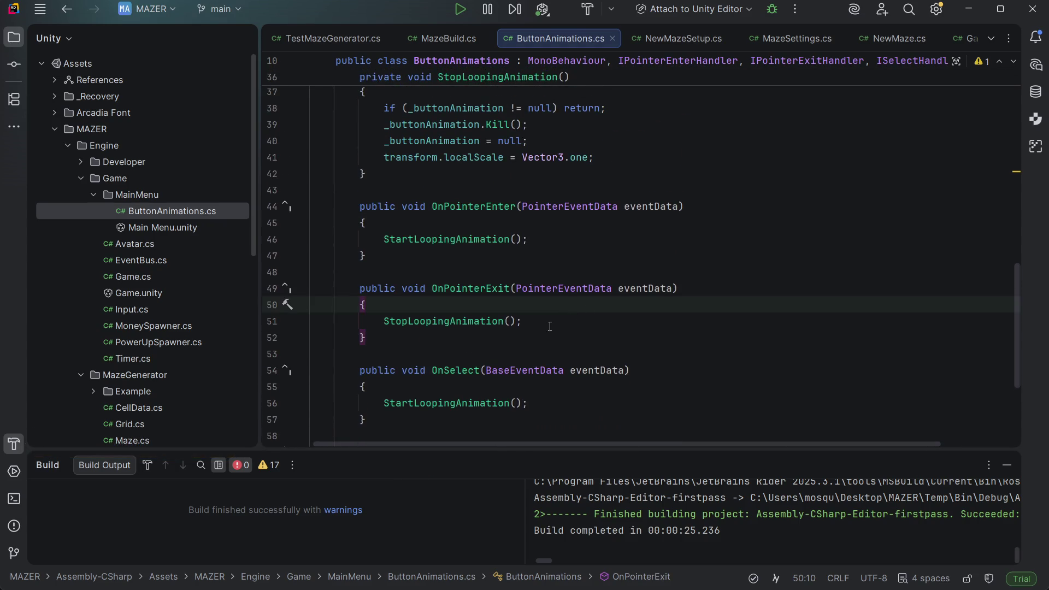
{"action": "left_click_drag", "start_coordinate": [496, 301], "coordinate": [482, 276]}
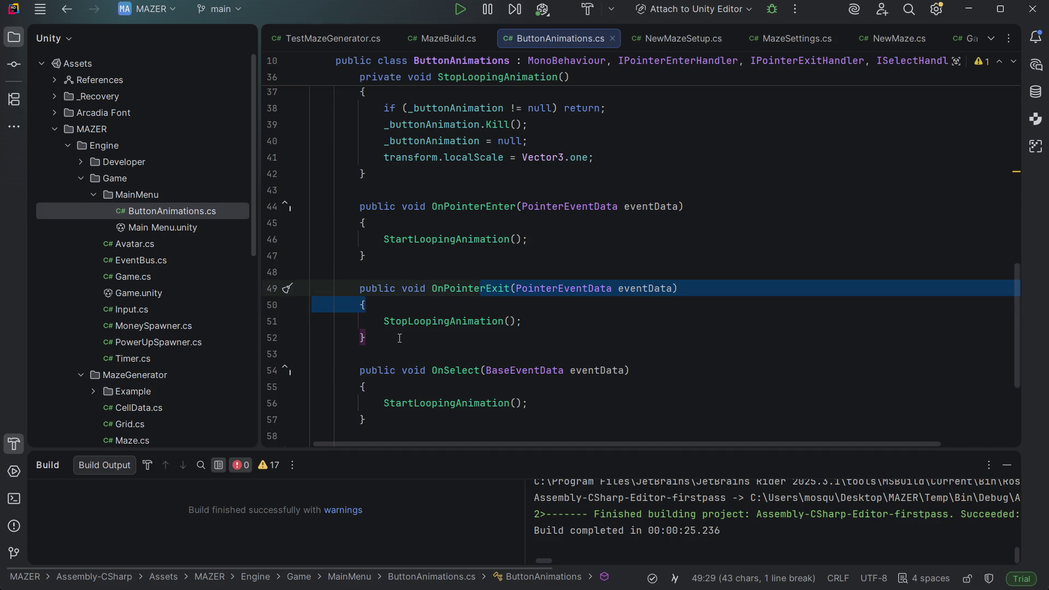
{"action": "scroll", "coordinate": [632, 187], "scroll_direction": "up", "scroll_amount": 2}
{"action": "left_click", "coordinate": [618, 208]}
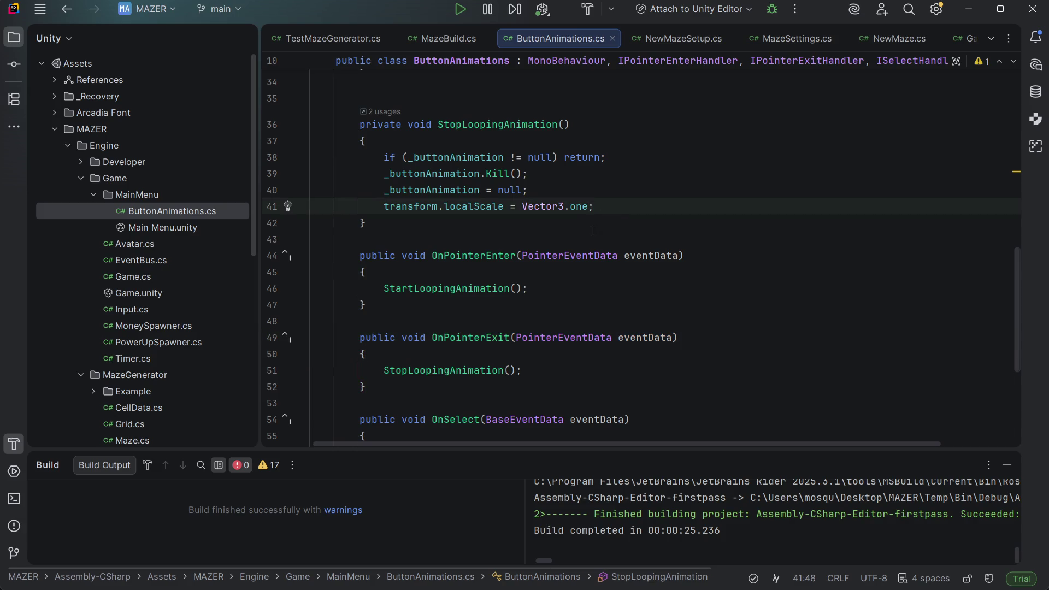
{"action": "left_click", "coordinate": [531, 170]}
{"action": "scroll", "coordinate": [525, 197], "scroll_direction": "down", "scroll_amount": 2}
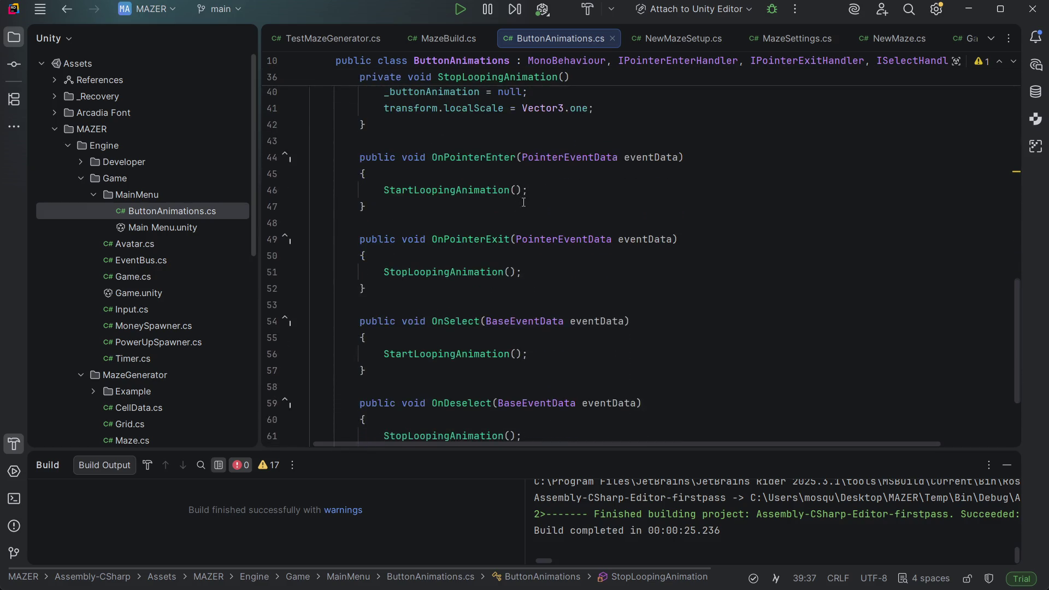
{"action": "left_click", "coordinate": [438, 259]}
Step: Add a Debug.Log call at the top of OnPointerExit with the suggested message
{"action": "key", "text": "Return"}
{"action": "type", "text": "Debug."}
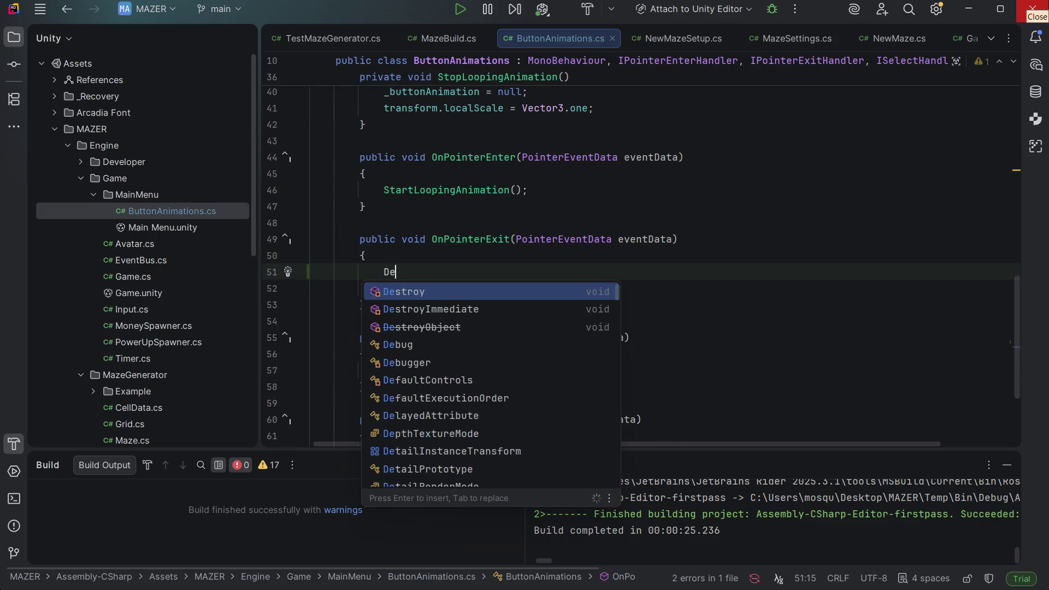
{"action": "type", "text": "Lo"}
{"action": "key", "text": "Return"}
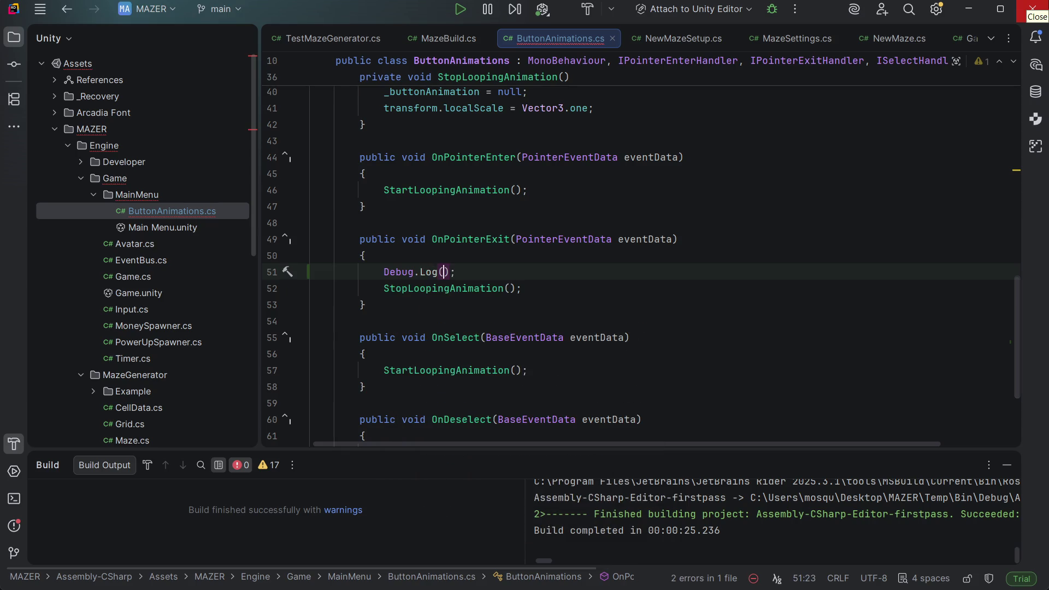
{"action": "type", "text": "$\""}
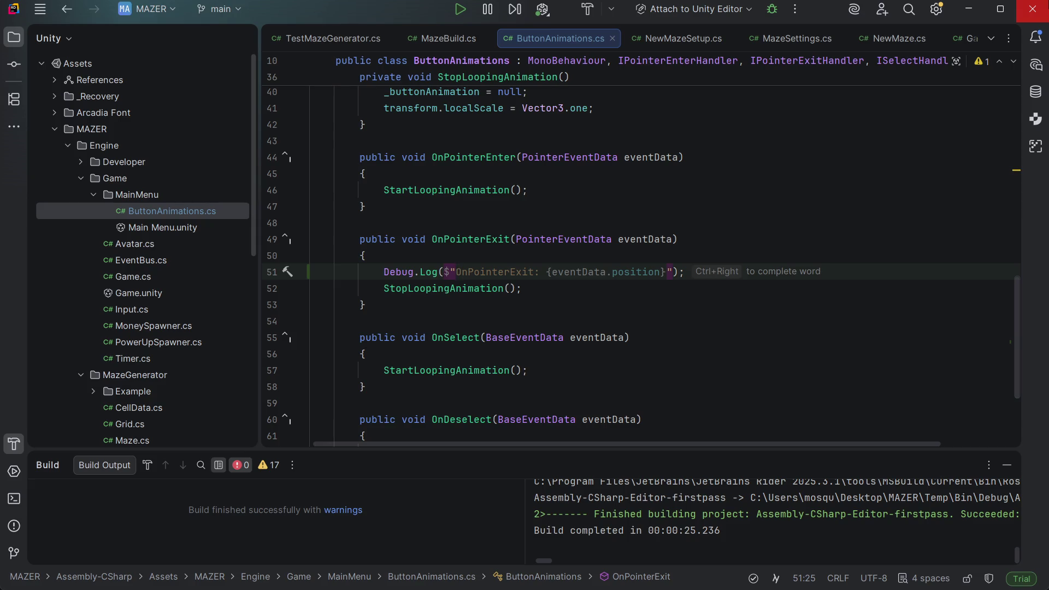
{"action": "key", "text": "Tab"}
Step: Change the log message to "pointer exited boxy thing" and rebuild the project
{"action": "key", "text": "ctrl+shift+Left"}
{"action": "key", "text": "ctrl+shift+Left"}
{"action": "key", "text": "BackSpace"}
{"action": "key", "text": "BackSpace"}
{"action": "key", "text": "ctrl+shift+Left"}
{"action": "key", "text": "BackSpace"}
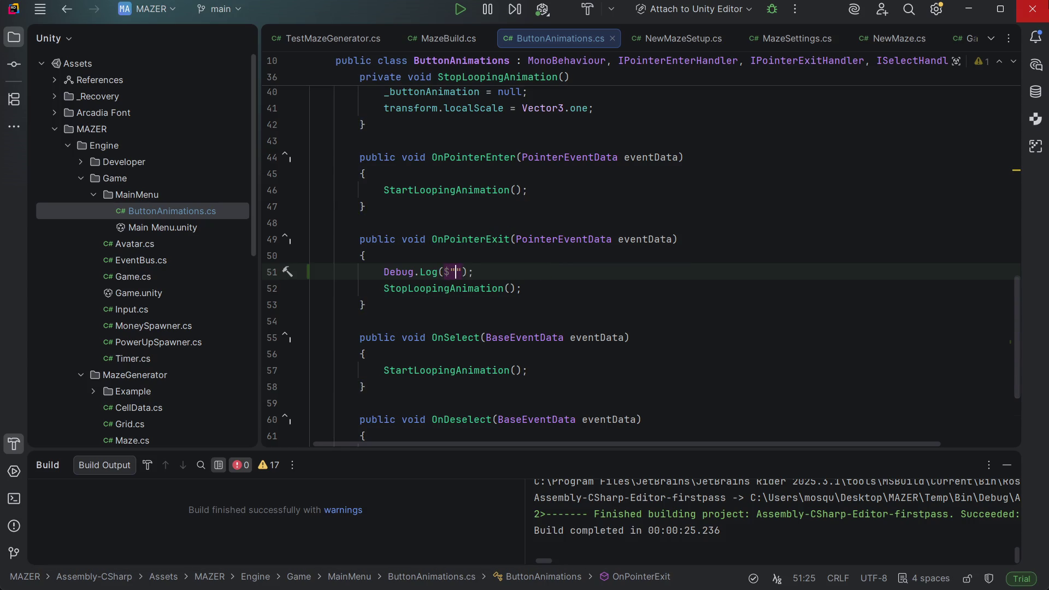
{"action": "type", "text": "tere"}
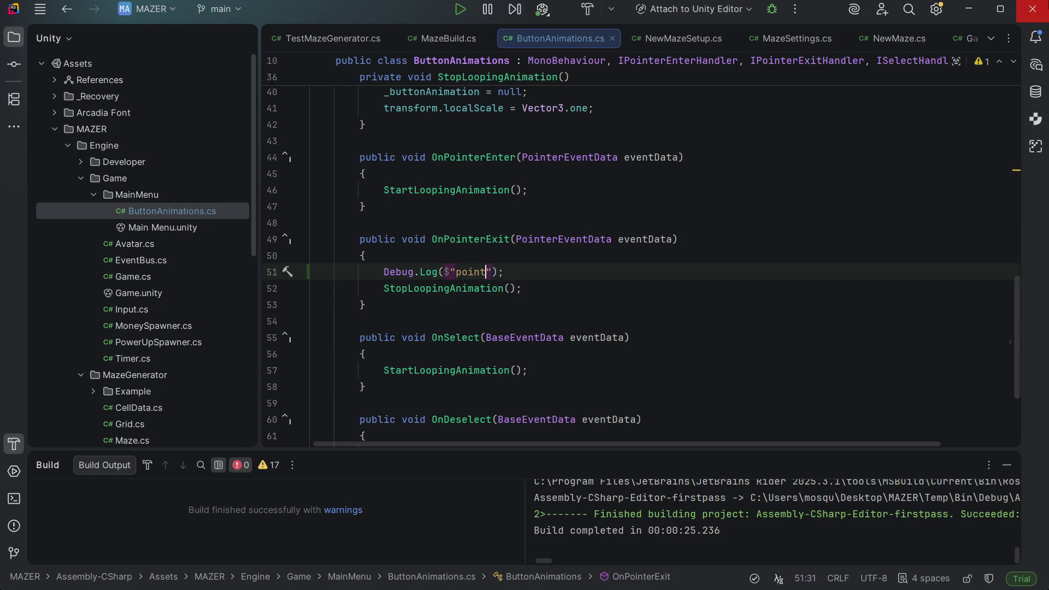
{"action": "type", "text": "exited"}
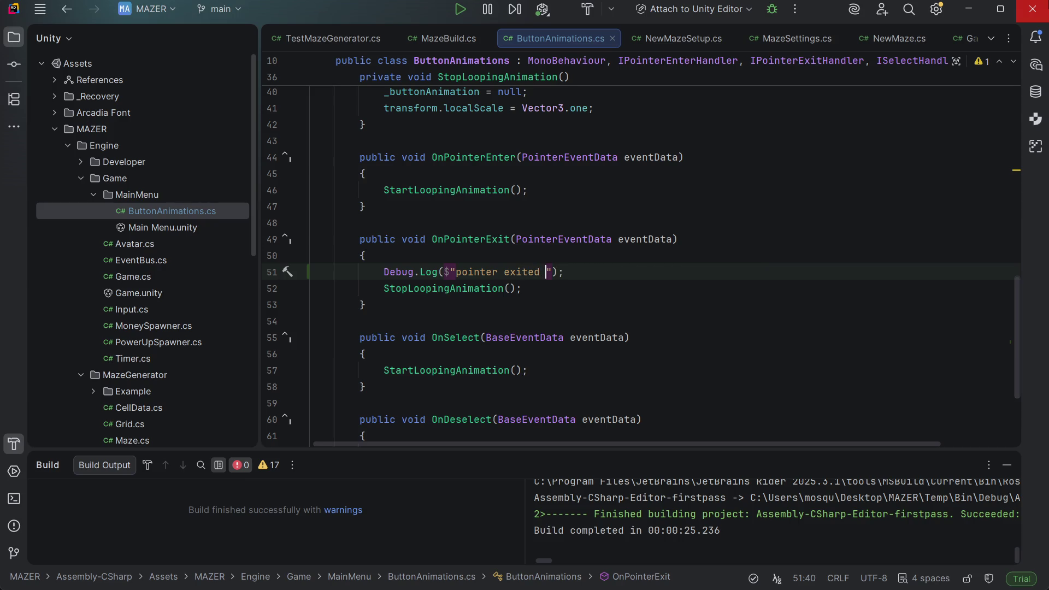
{"action": "type", "text": "boxy "}
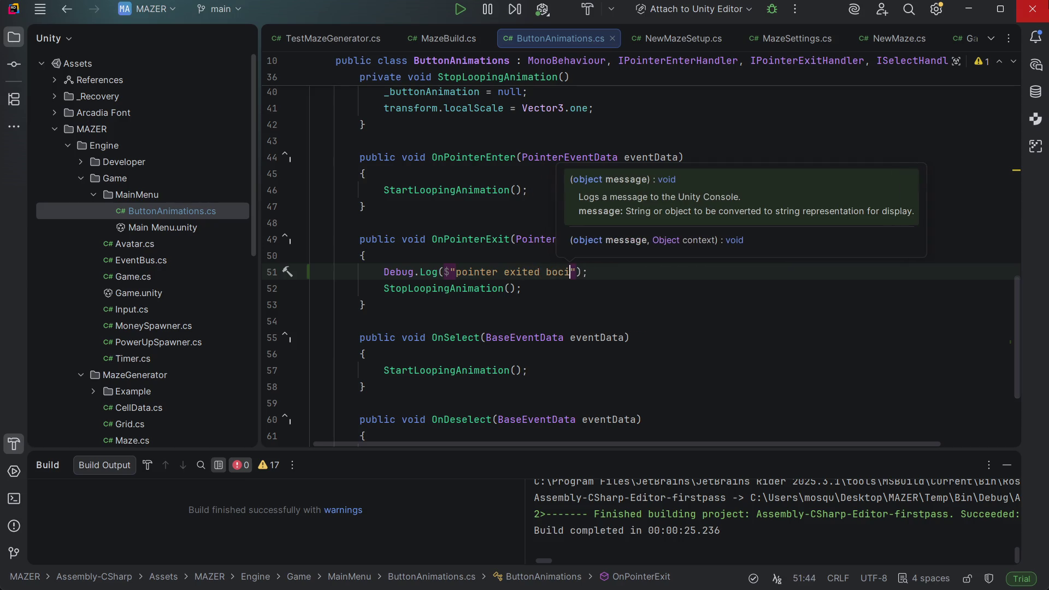
{"action": "type", "text": "thing"}
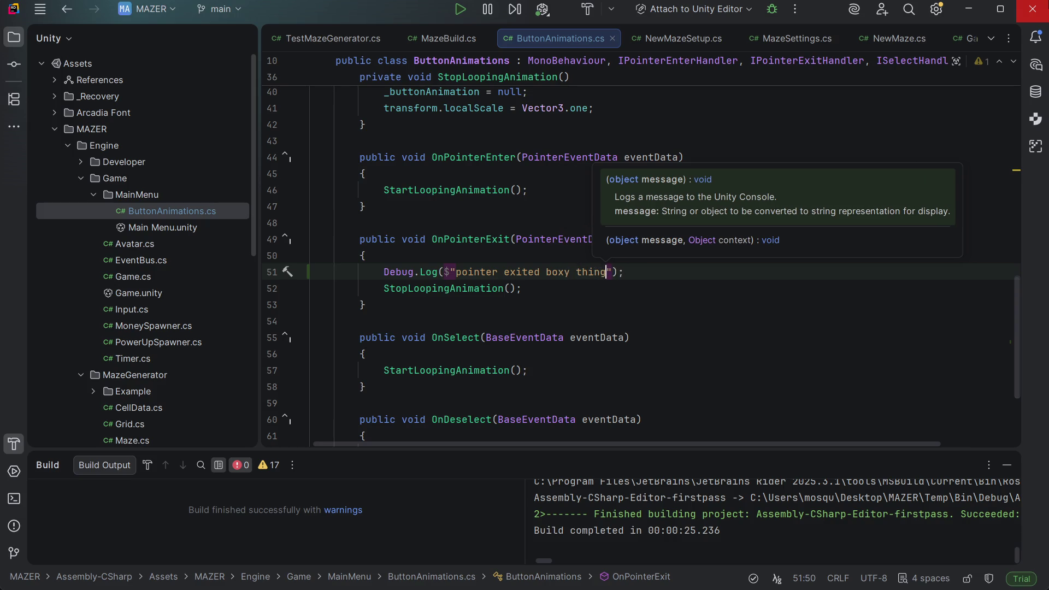
{"action": "left_click", "coordinate": [596, 12]}
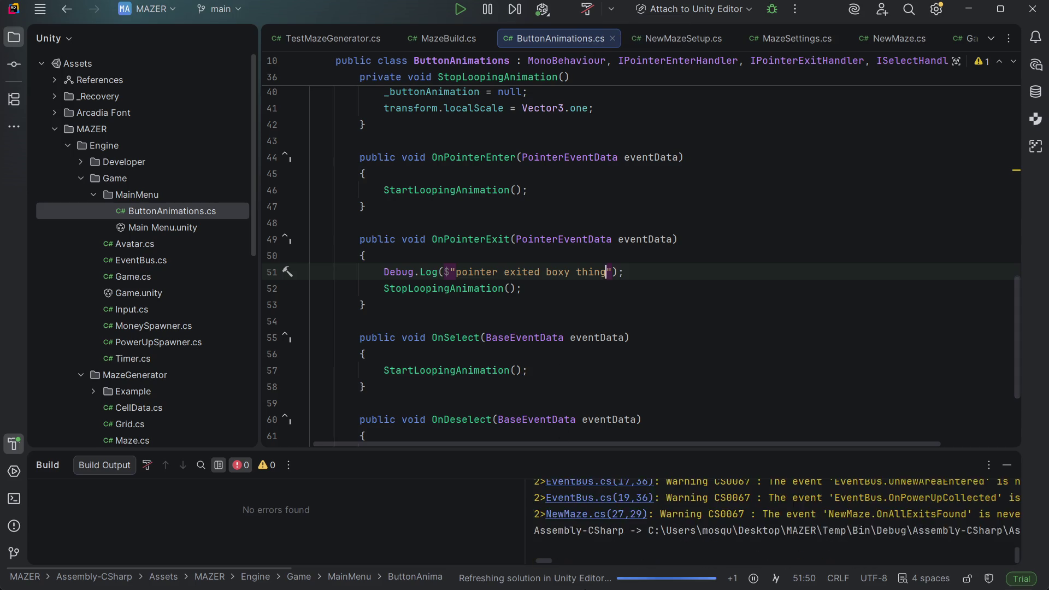
{"action": "mouse_move", "coordinate": [666, 585]}
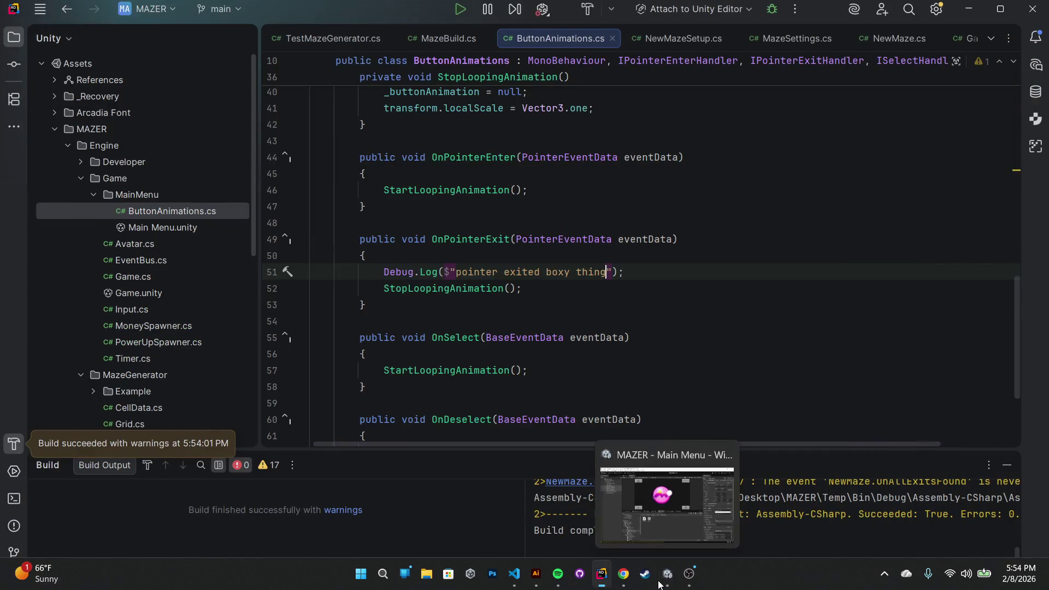
Step: Run the main menu in Unity and move focus between buttons with Up/Down to trigger the log
{"action": "left_click", "coordinate": [660, 532]}
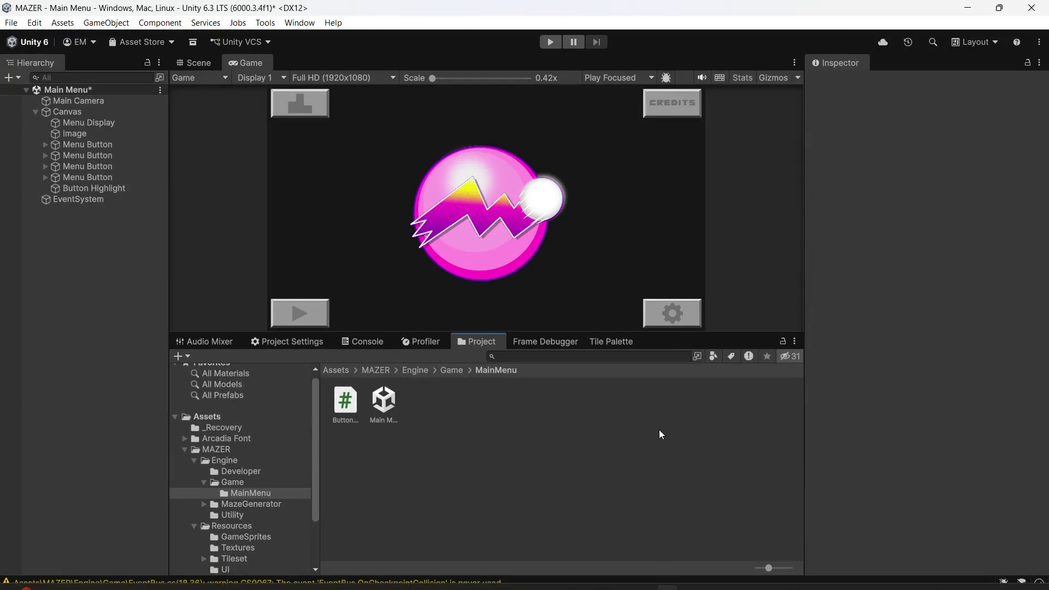
{"action": "left_click", "coordinate": [547, 44]}
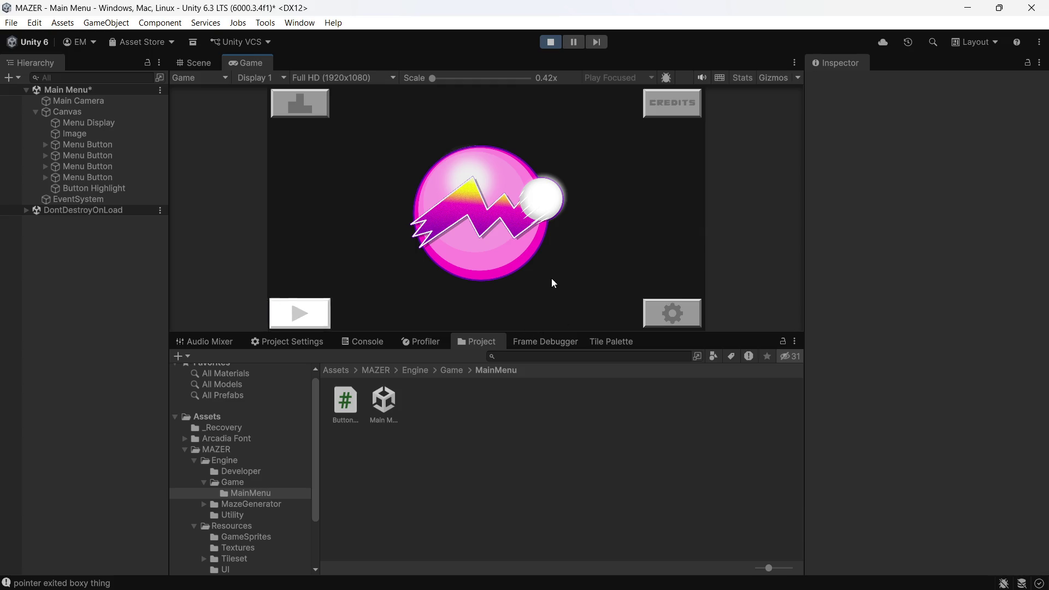
{"action": "key", "text": "Up"}
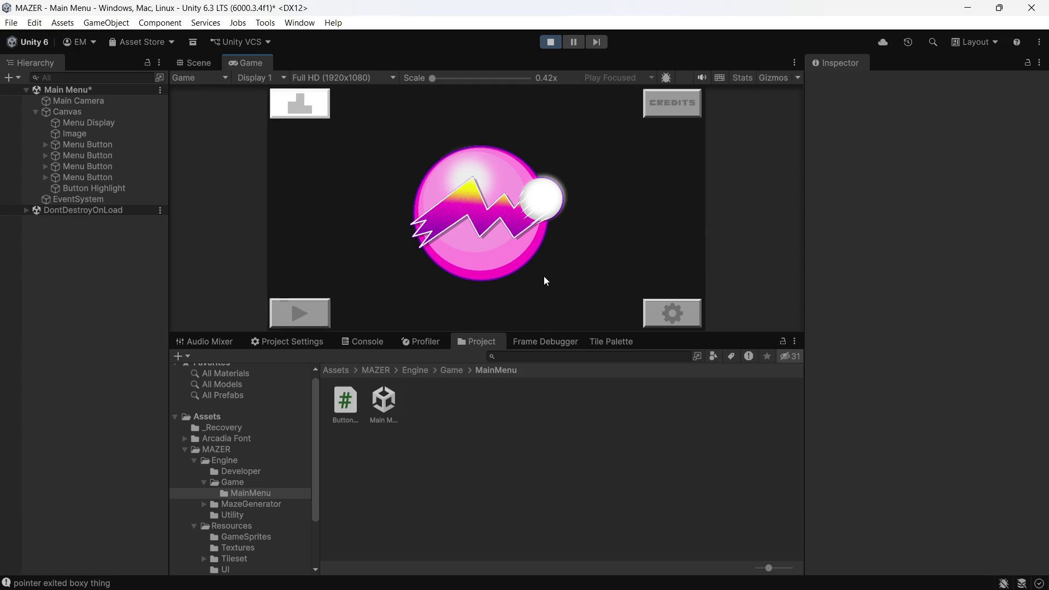
{"action": "key", "text": "Down"}
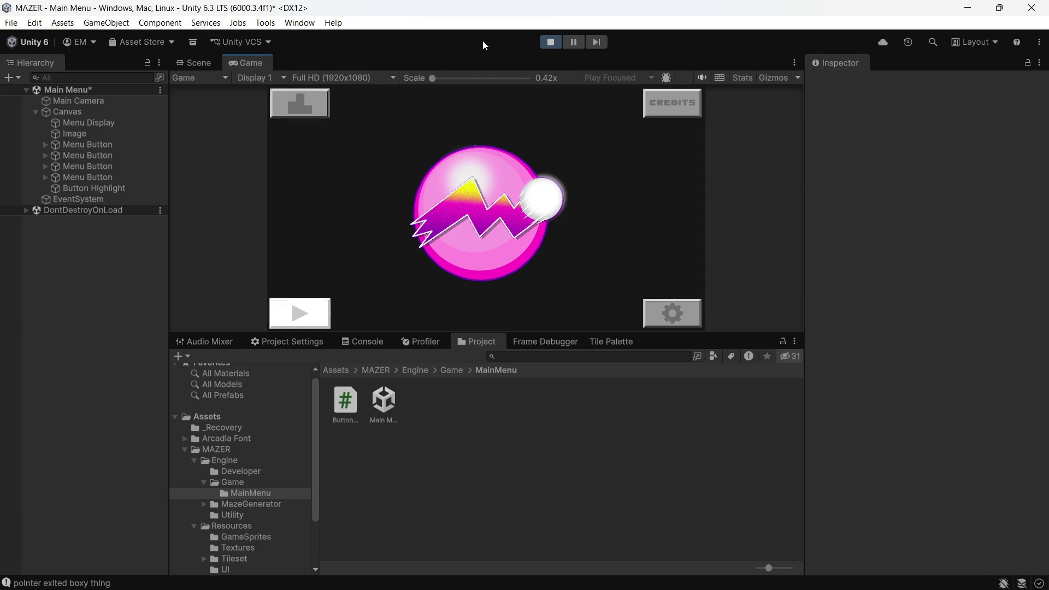
Step: Stop play mode, select all four Menu Button objects and edit their shared animation Speed
{"action": "left_click", "coordinate": [551, 42]}
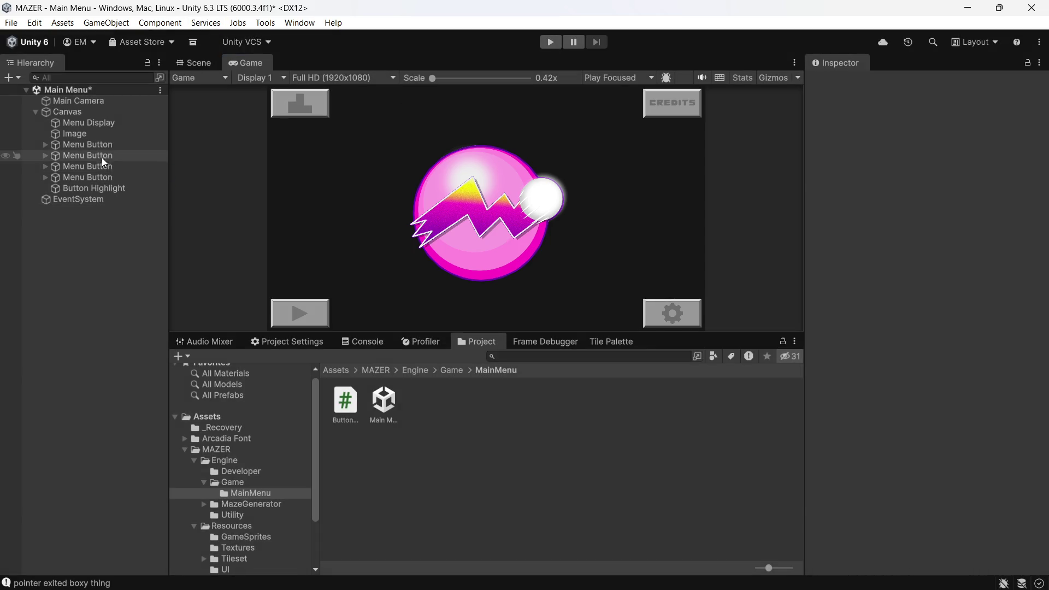
{"action": "left_click", "coordinate": [120, 143]}
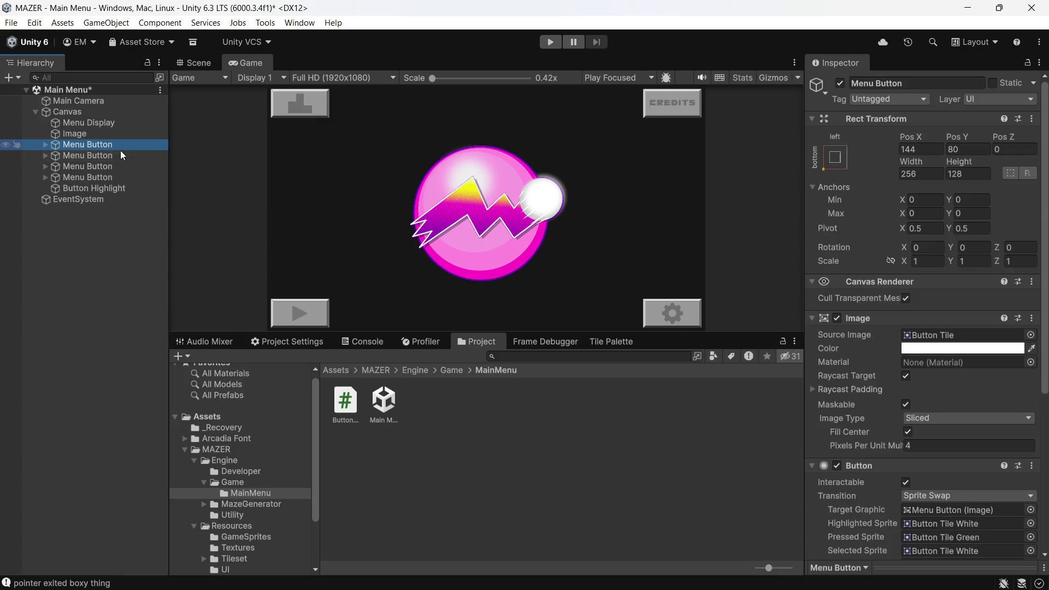
{"action": "left_click", "coordinate": [94, 178], "text": "shift"}
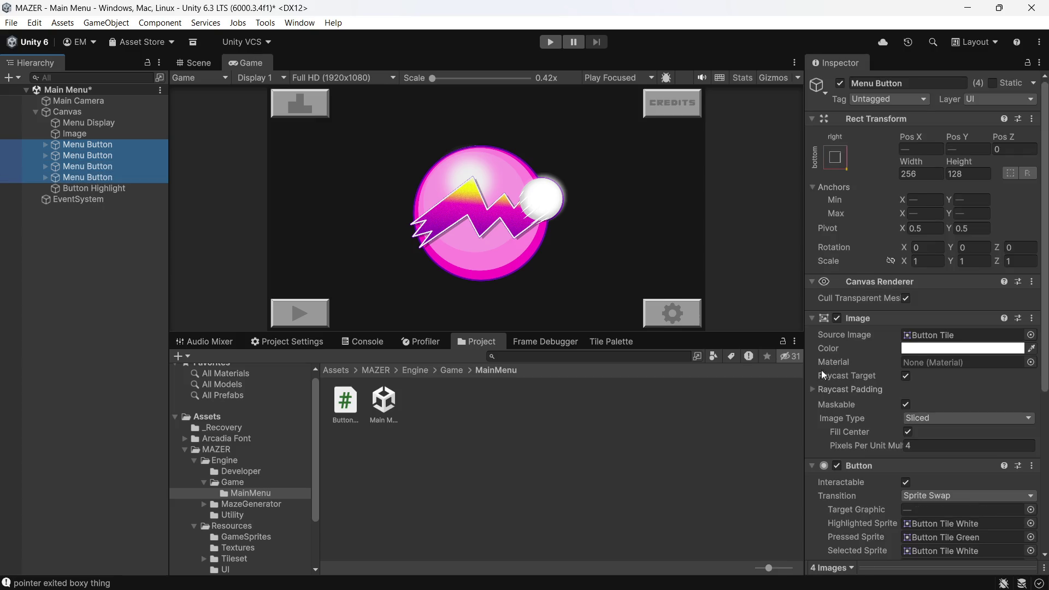
{"action": "scroll", "coordinate": [896, 394], "scroll_direction": "down", "scroll_amount": 6}
{"action": "left_click", "coordinate": [916, 472]}
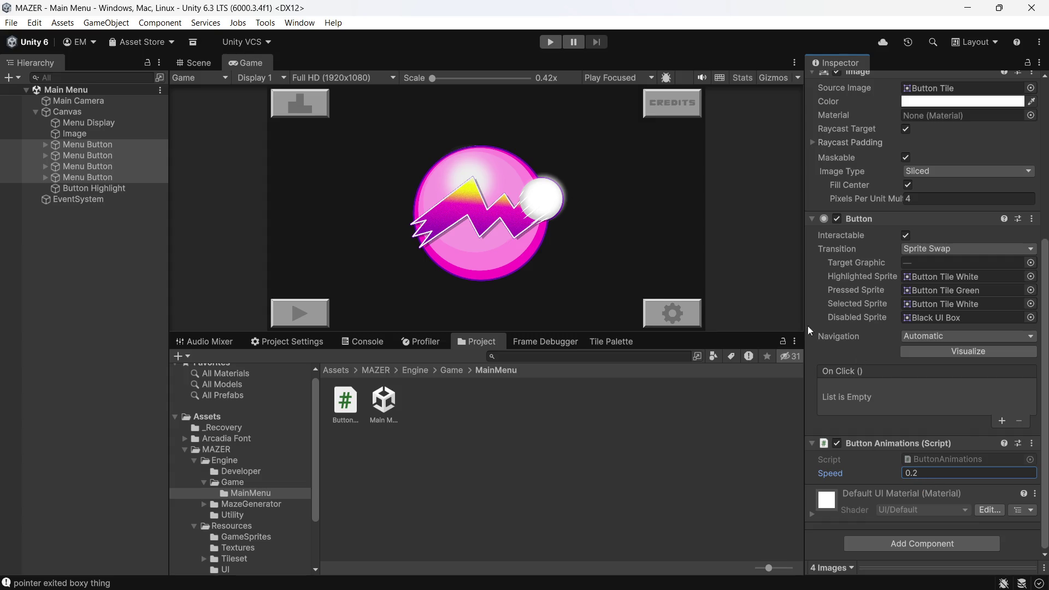
Step: Play-test the main menu with the new speed, then stop it
{"action": "left_click", "coordinate": [548, 47]}
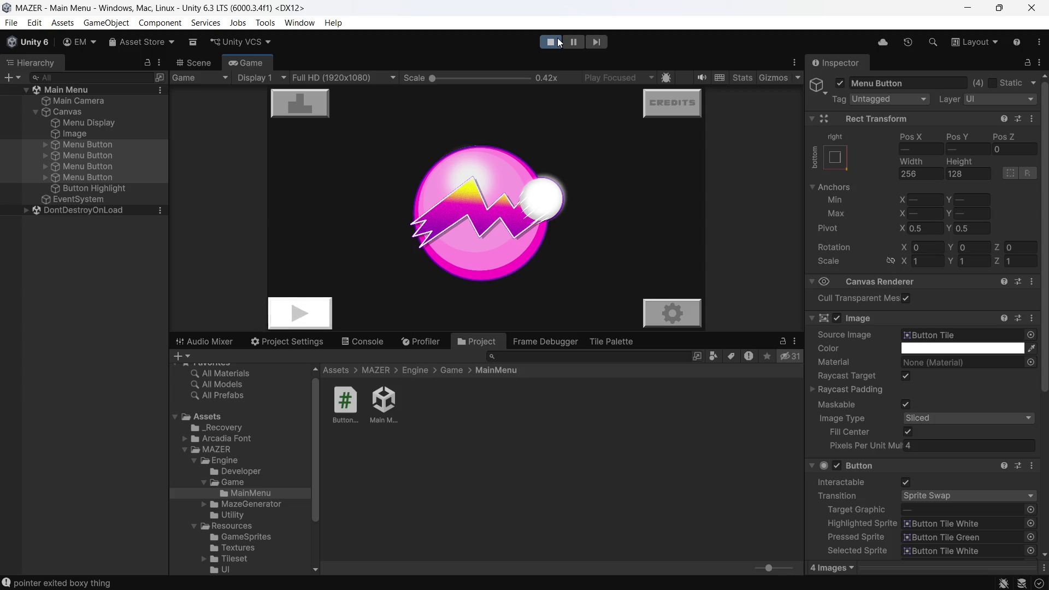
{"action": "left_click", "coordinate": [560, 43]}
{"action": "mouse_move", "coordinate": [637, 588]}
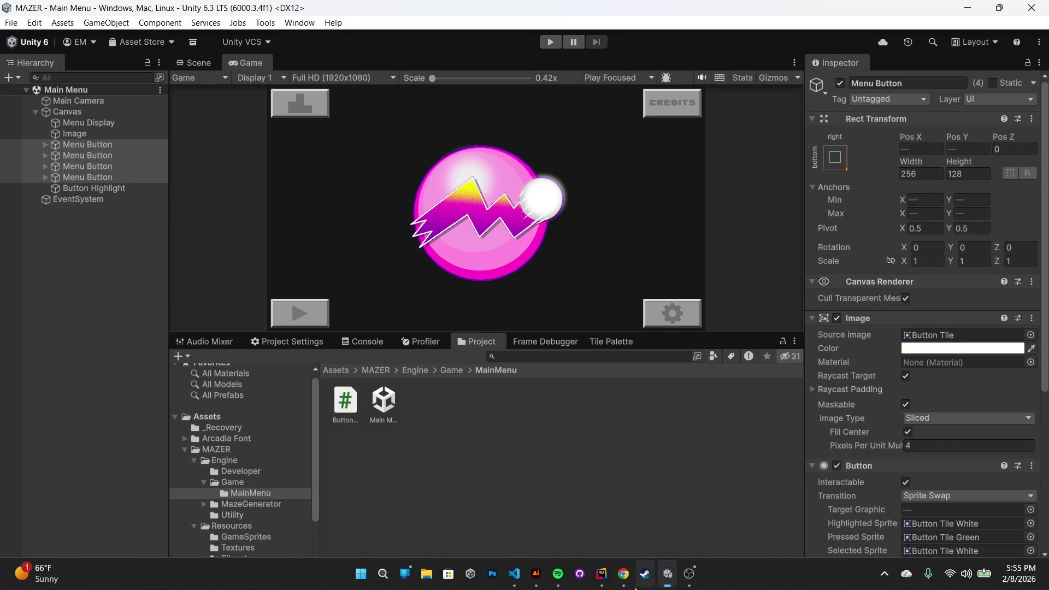
Step: Change _scaleCap from 1.1f to 1.05f in ButtonAnimations.cs, save, and rebuild the solution
{"action": "left_click", "coordinate": [602, 574]}
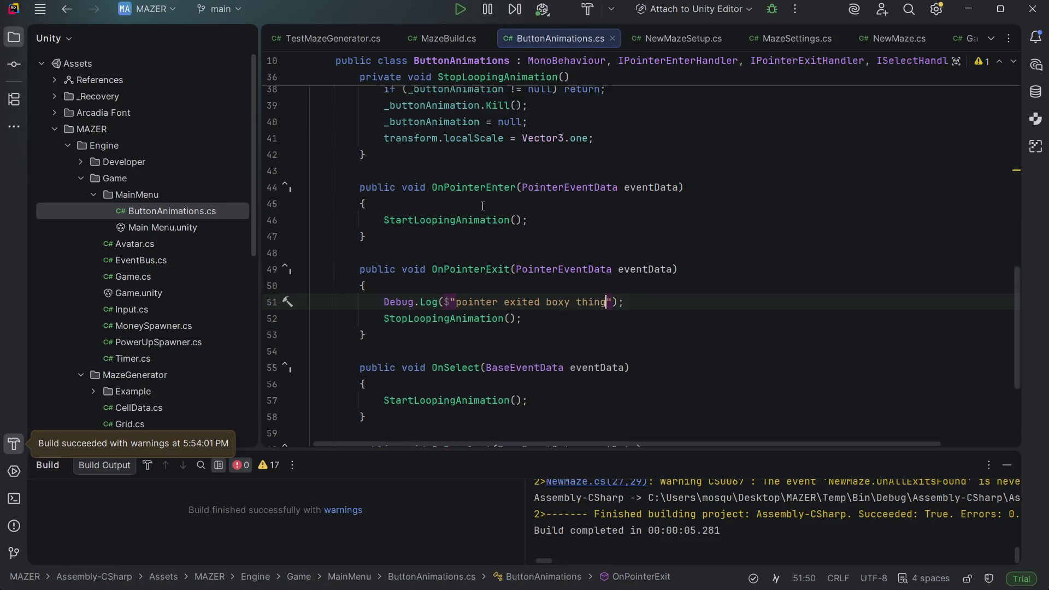
{"action": "scroll", "coordinate": [482, 206], "scroll_direction": "up", "scroll_amount": 6}
{"action": "scroll", "coordinate": [665, 234], "scroll_direction": "up", "scroll_amount": 5}
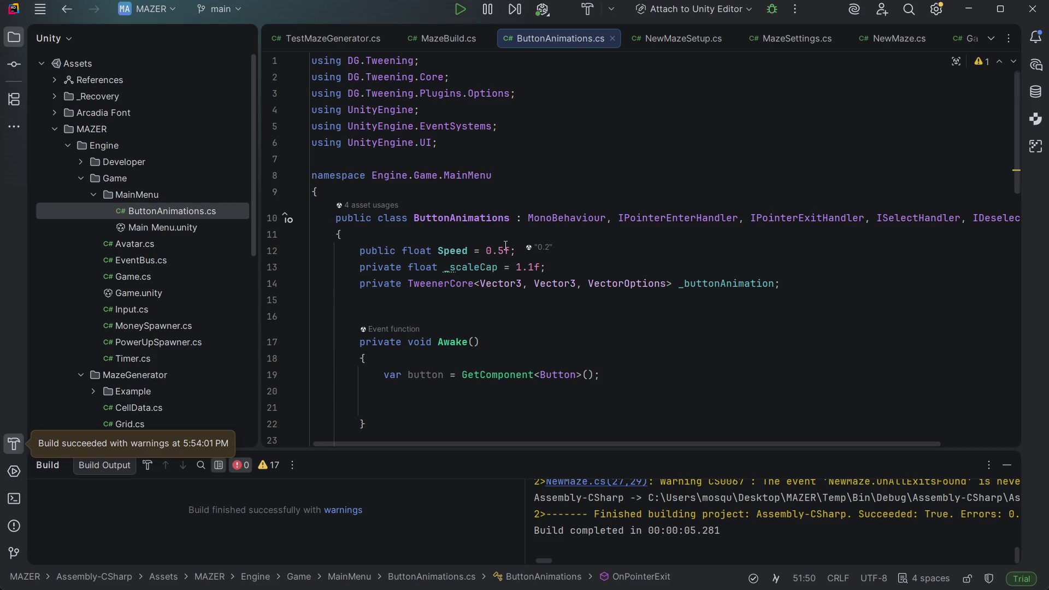
{"action": "left_click", "coordinate": [530, 267]}
{"action": "key", "text": "BackSpace"}
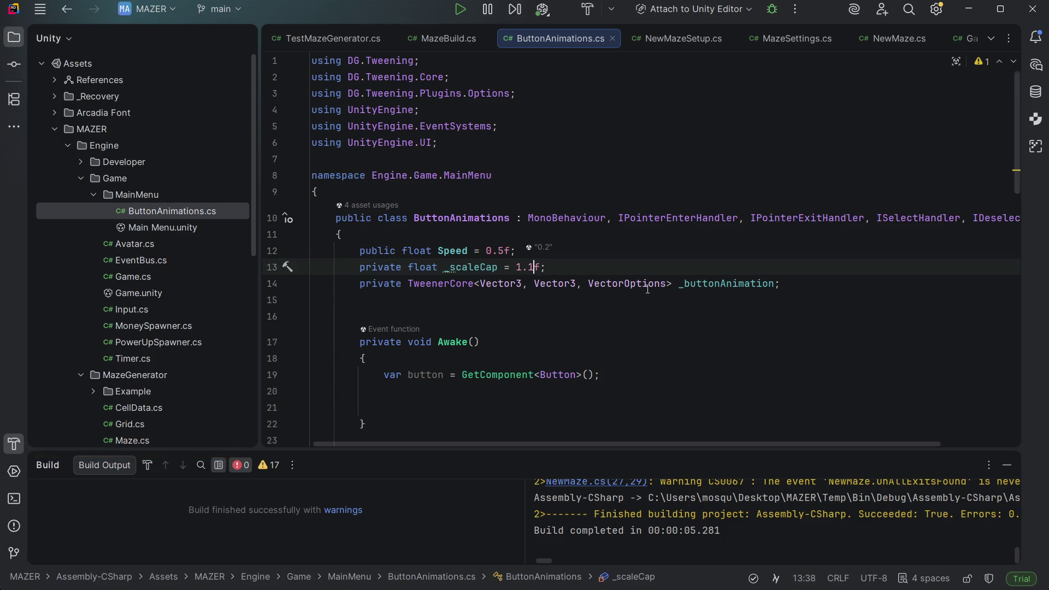
{"action": "type", "text": "05"}
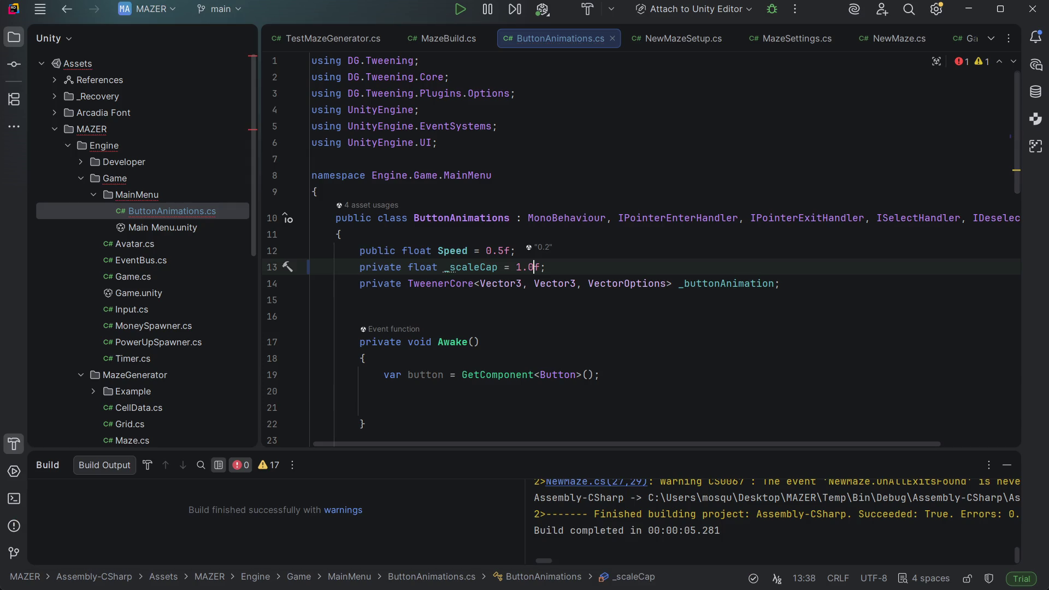
{"action": "key", "text": "ctrl+s"}
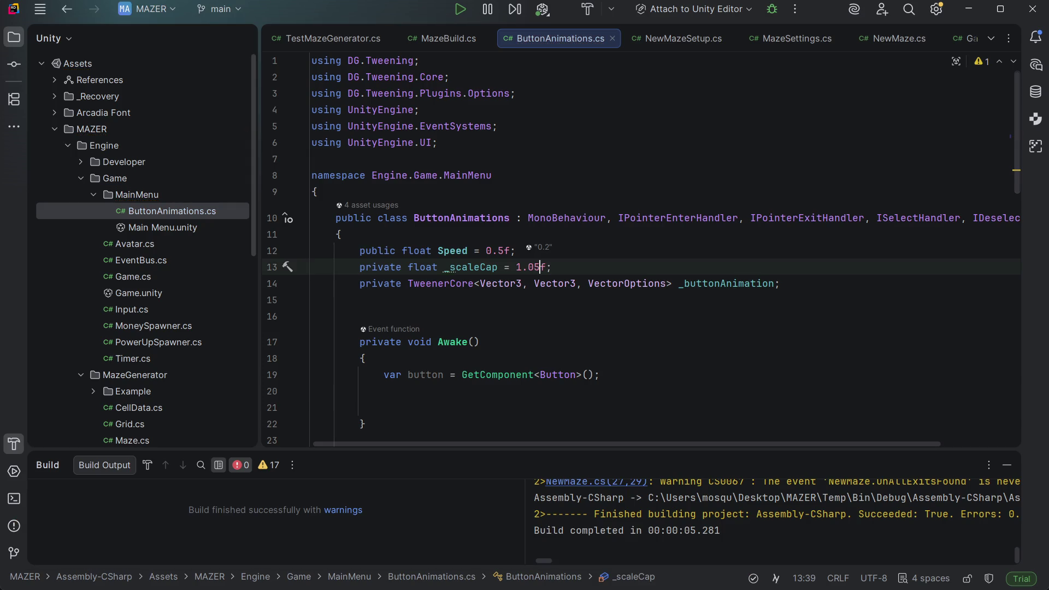
{"action": "left_click", "coordinate": [593, 15]}
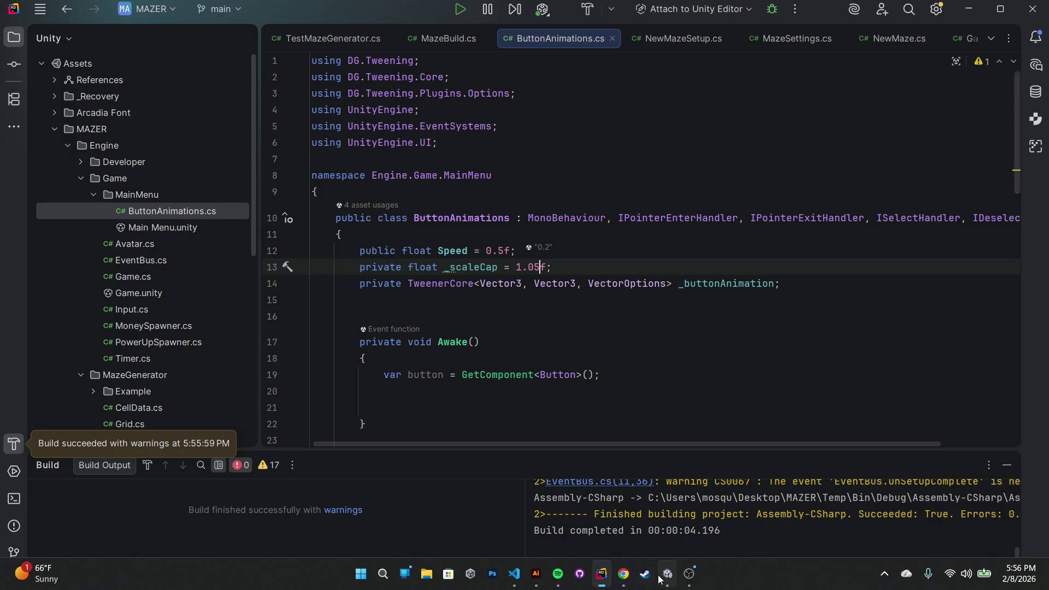
{"action": "left_click", "coordinate": [665, 578]}
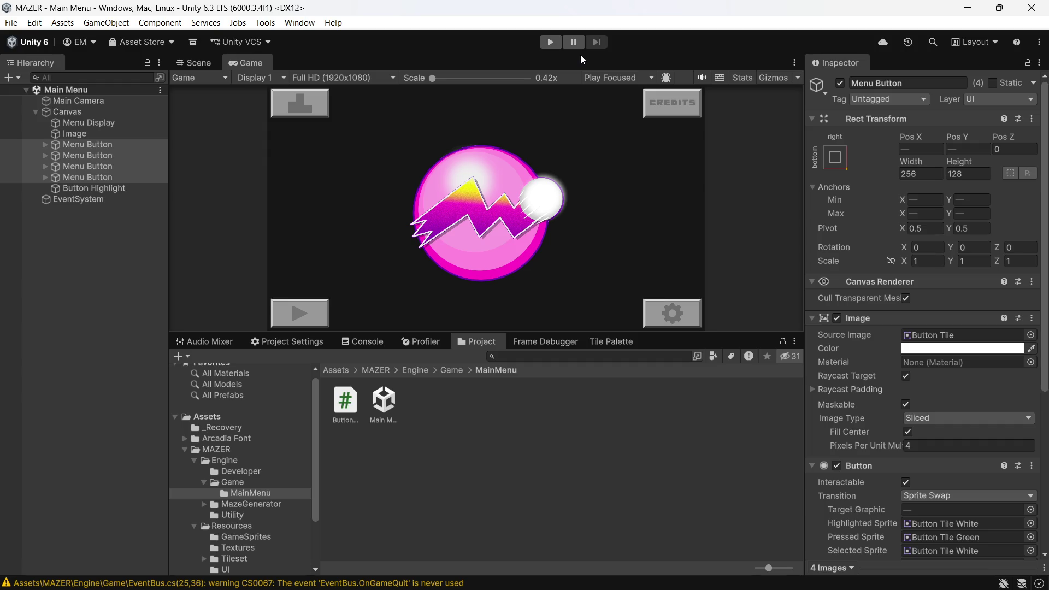
Step: Run the main menu in play mode, then stop it
{"action": "left_click", "coordinate": [550, 41]}
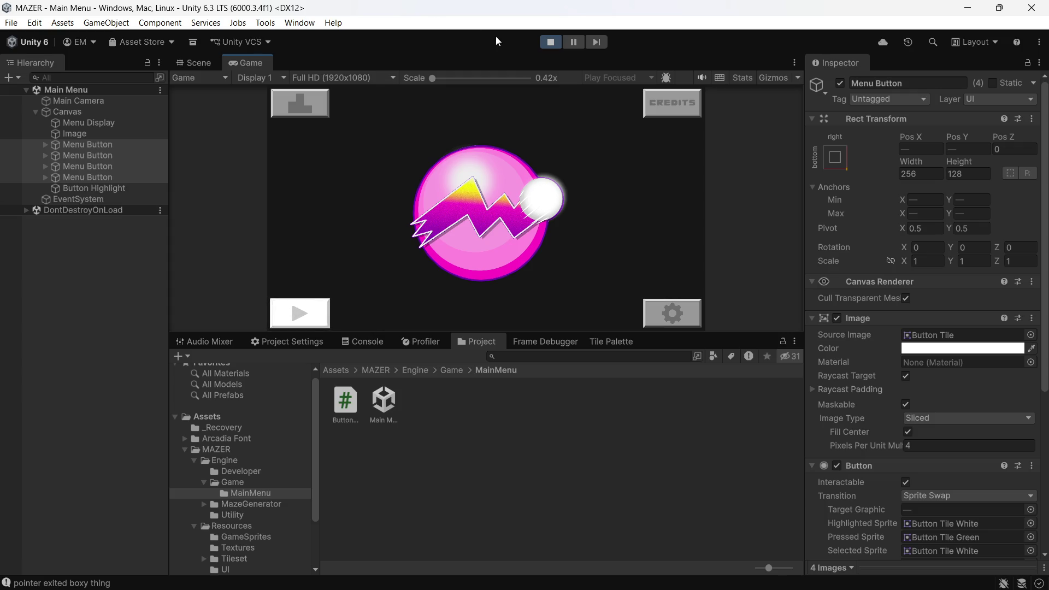
{"action": "left_click", "coordinate": [546, 39]}
{"action": "mouse_move", "coordinate": [845, 586]}
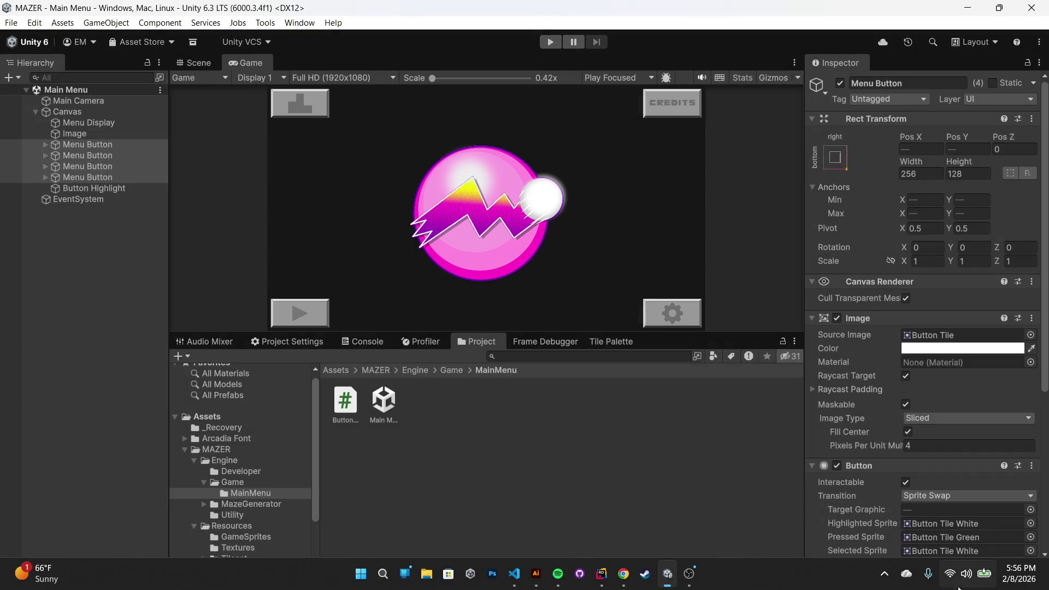
Step: Restart play mode and set the menu buttons' Source Image to the pink Button Tile
{"action": "mouse_move", "coordinate": [662, 582]}
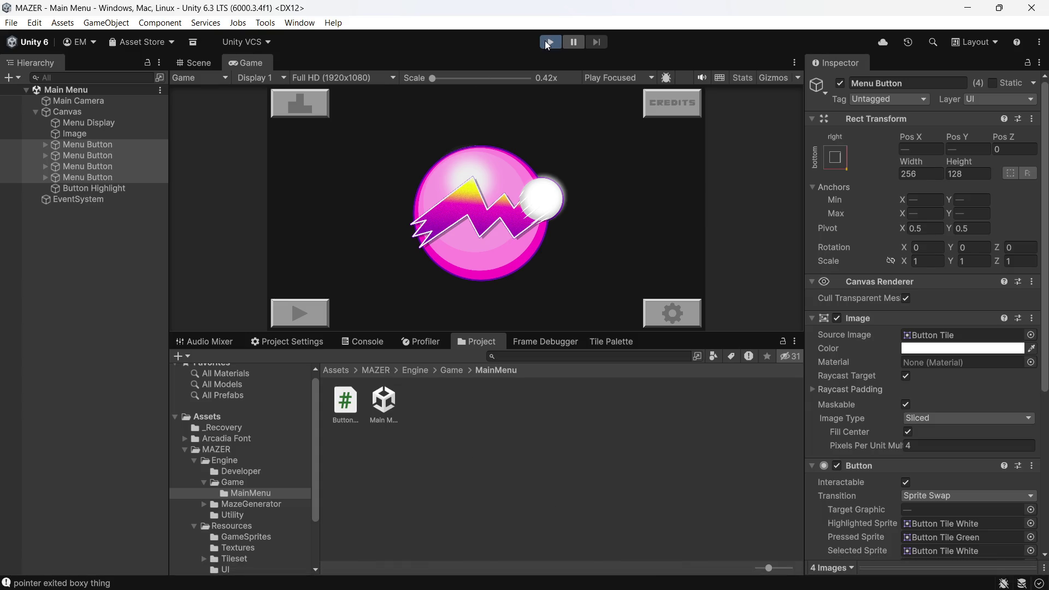
{"action": "left_click", "coordinate": [548, 44]}
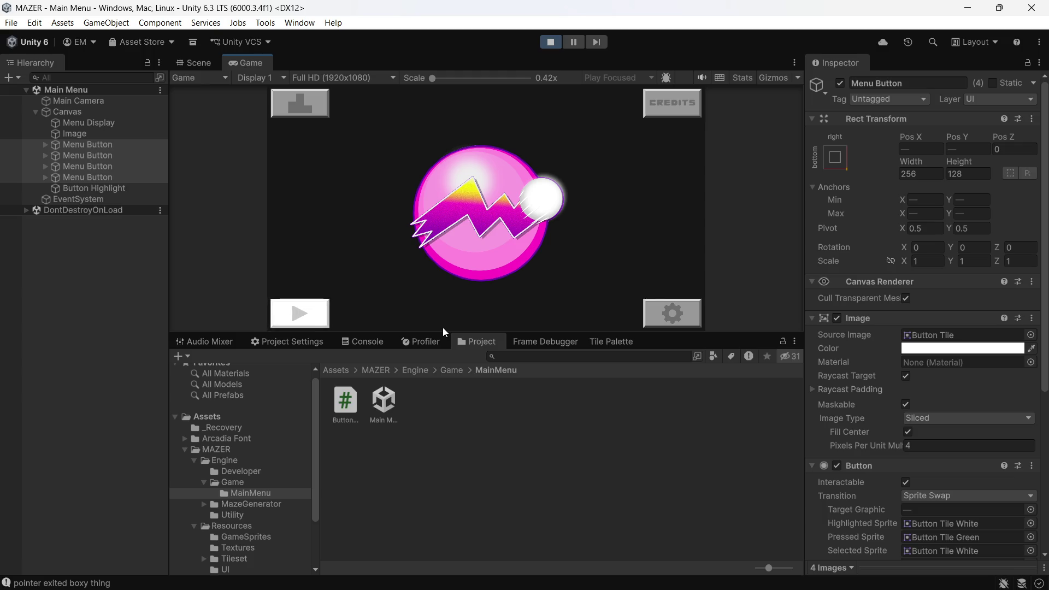
{"action": "left_click", "coordinate": [1031, 335]}
{"action": "left_click", "coordinate": [949, 336]}
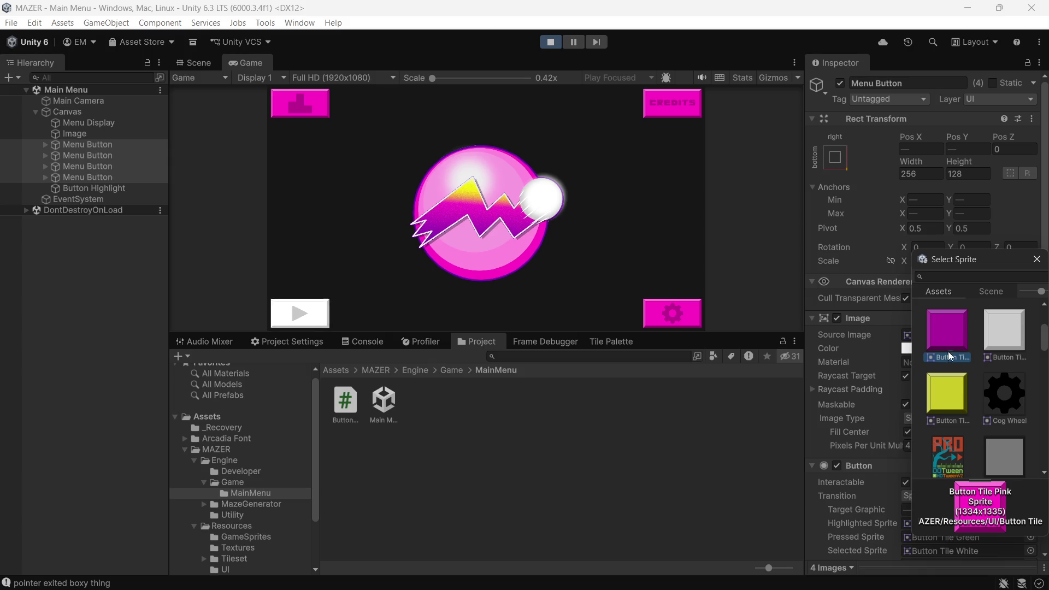
Step: Try the yellow, white, blue, green and pink tiles, then restore the grey Button Tile
{"action": "left_click", "coordinate": [948, 383]}
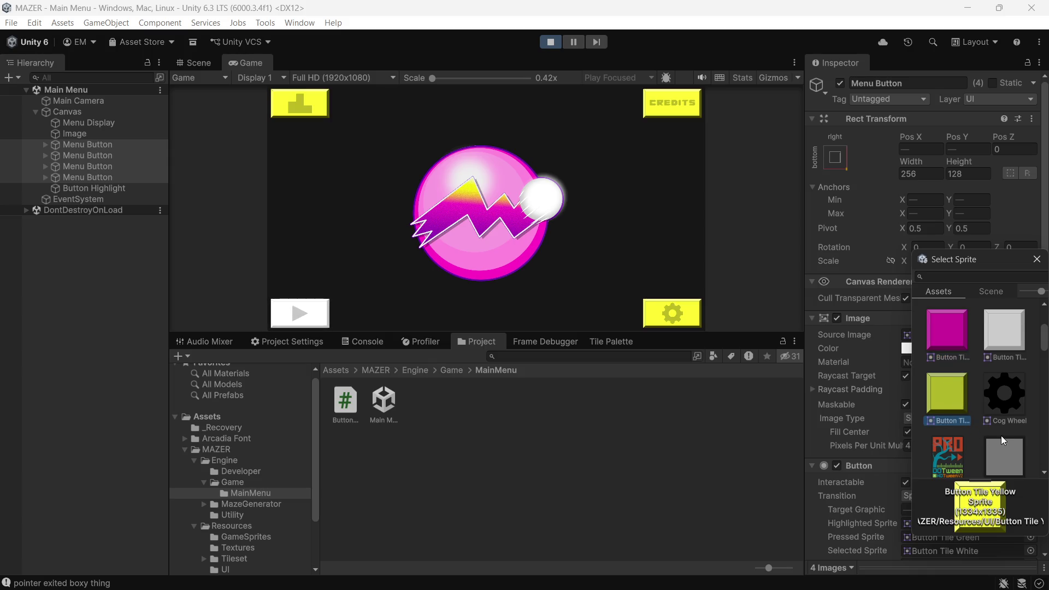
{"action": "left_click", "coordinate": [1018, 334]}
{"action": "scroll", "coordinate": [1018, 335], "scroll_direction": "up", "scroll_amount": 1}
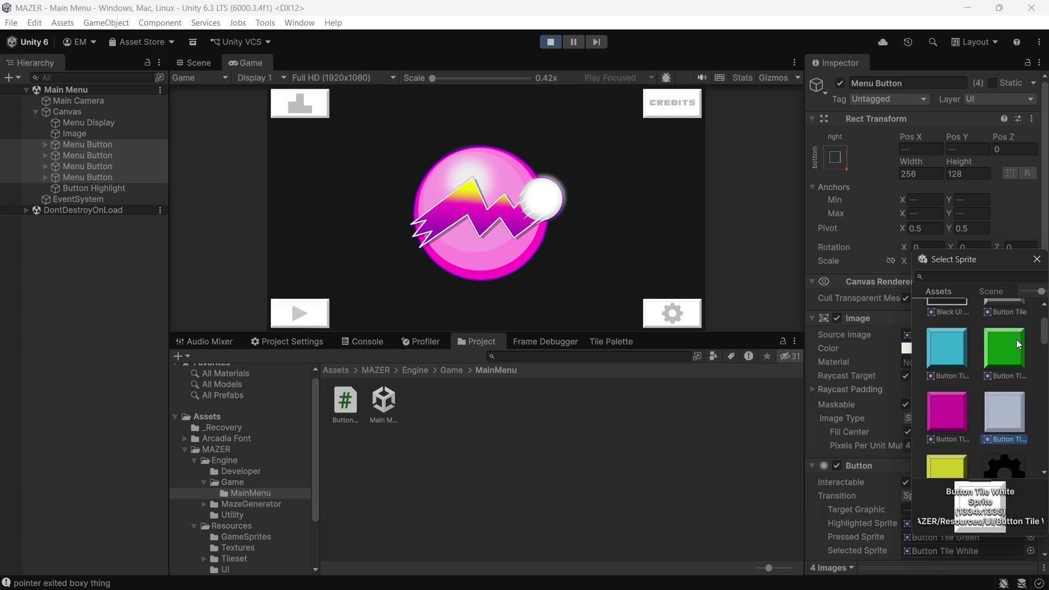
{"action": "left_click", "coordinate": [960, 357]}
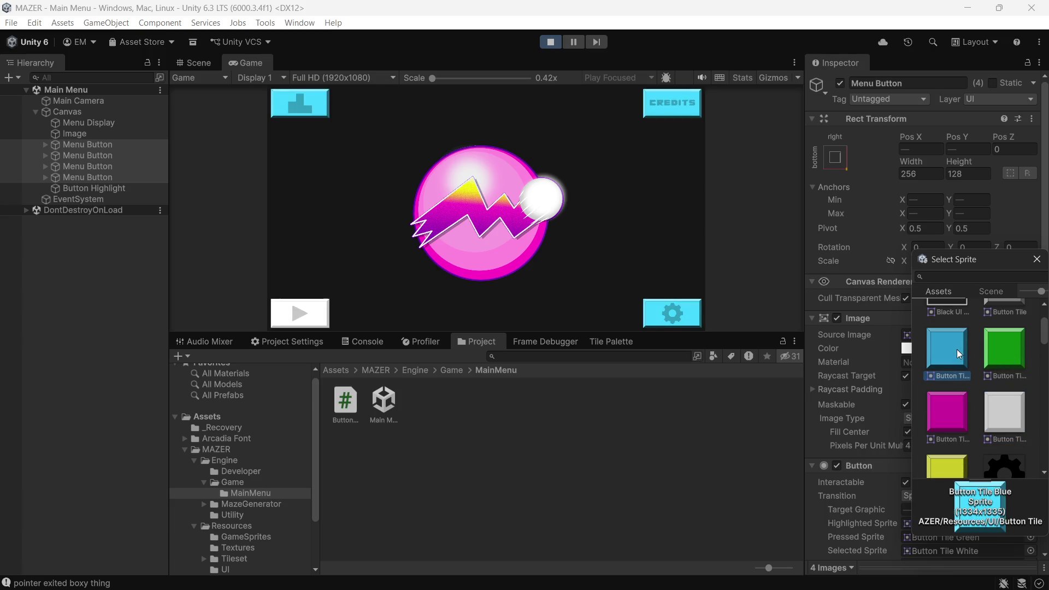
{"action": "left_click", "coordinate": [993, 349]}
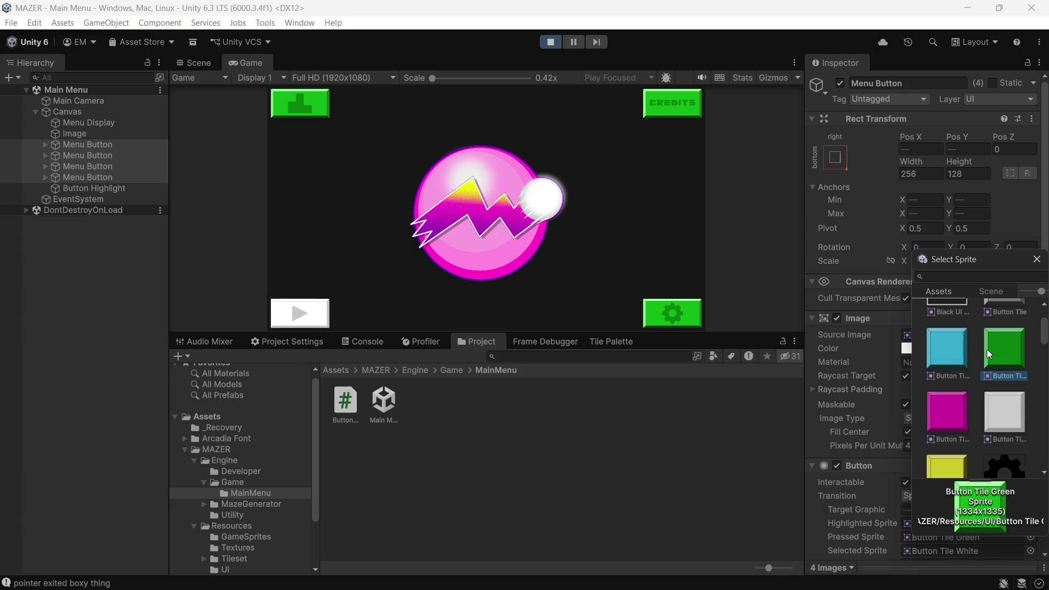
{"action": "left_click", "coordinate": [965, 404]}
{"action": "left_click", "coordinate": [1003, 413]}
{"action": "scroll", "coordinate": [1003, 411], "scroll_direction": "up", "scroll_amount": 2}
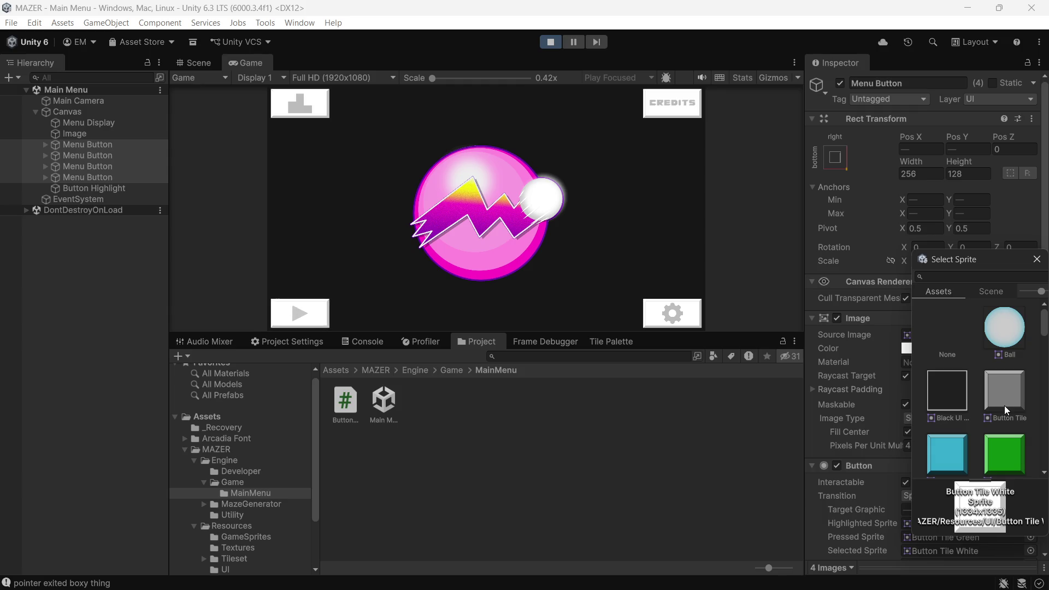
{"action": "left_click", "coordinate": [1004, 406]}
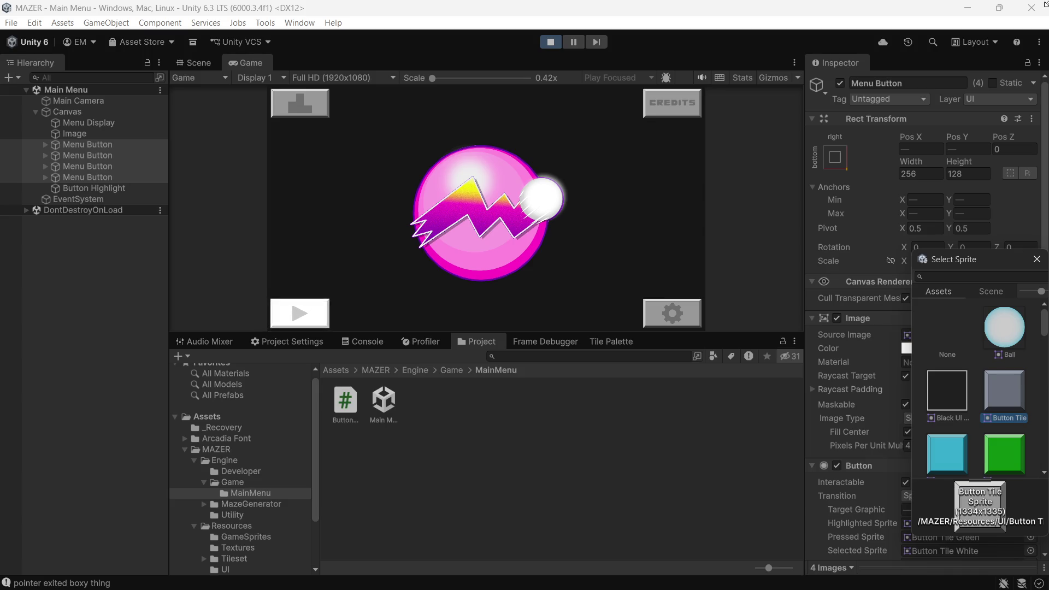
{"action": "mouse_move", "coordinate": [1045, 588]}
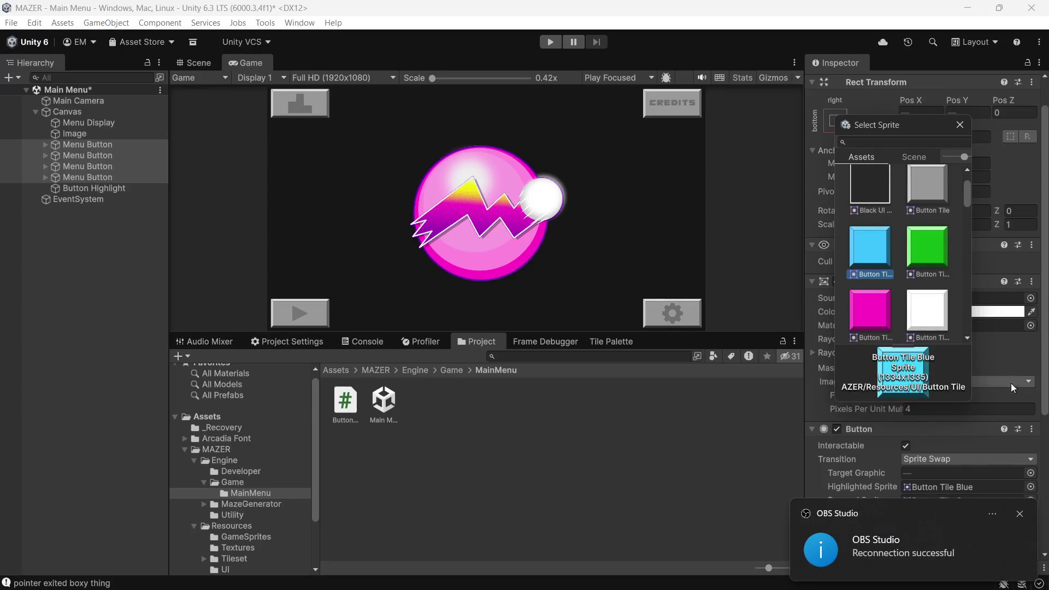
Step: Set the Button's Highlighted sprite to Button Tile Yellow and Pressed sprite to Button Tile Pink
{"action": "left_click", "coordinate": [1021, 516]}
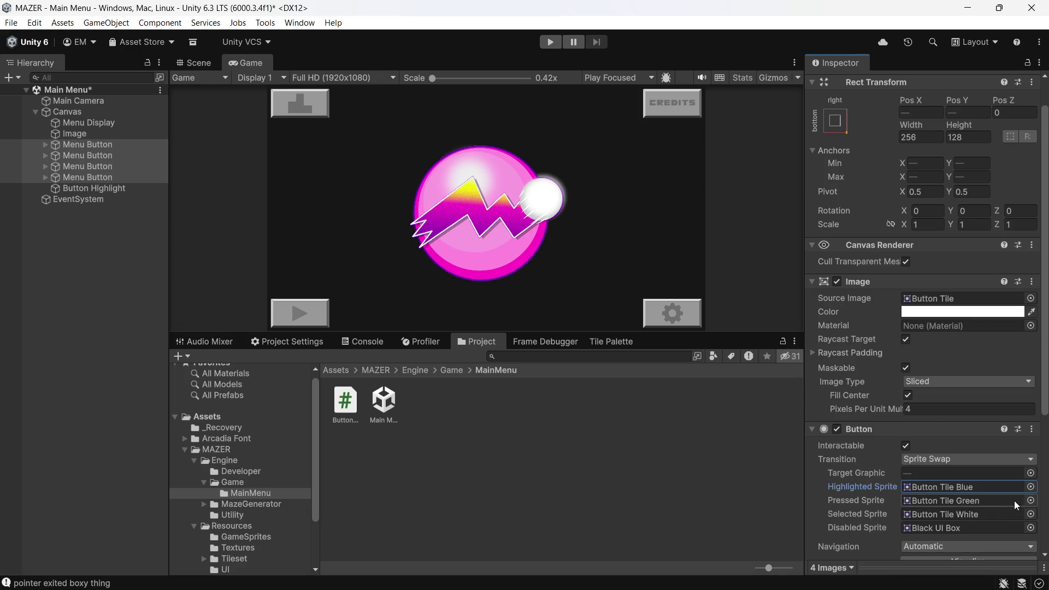
{"action": "left_click", "coordinate": [1031, 487]}
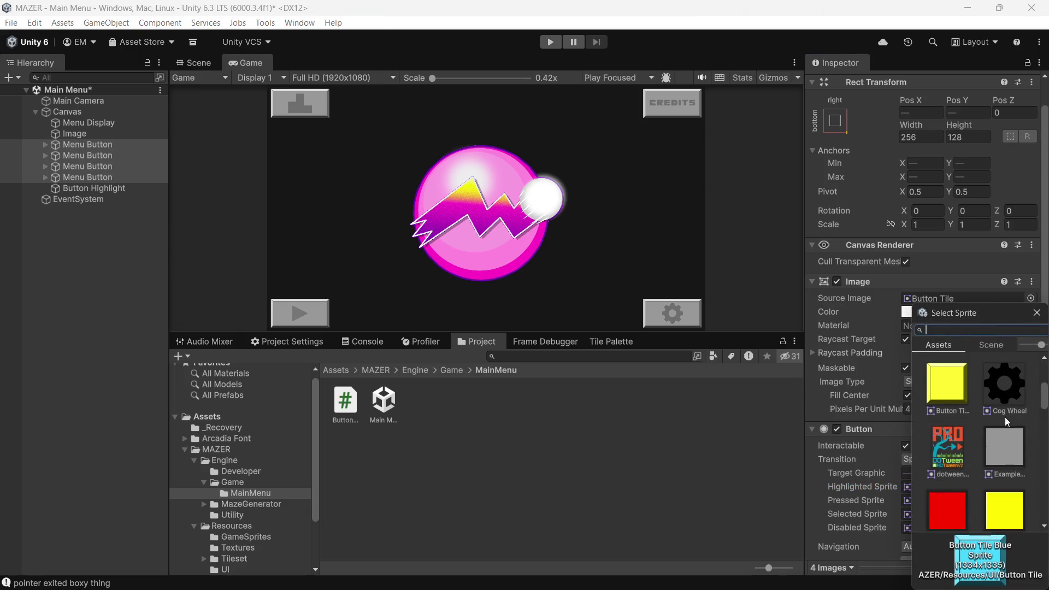
{"action": "left_click", "coordinate": [949, 387]}
{"action": "double_click", "coordinate": [949, 385]}
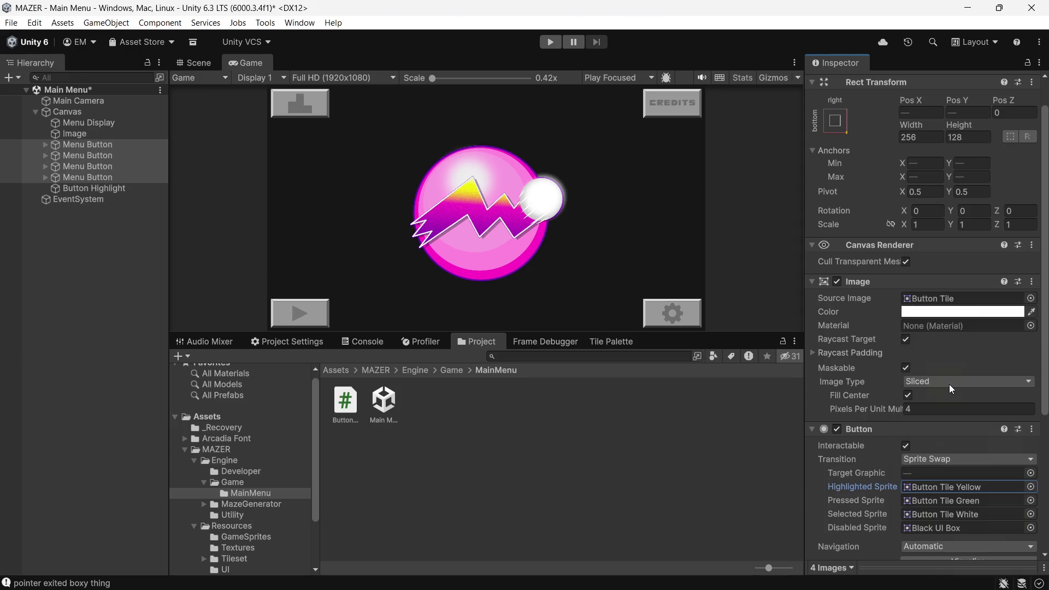
{"action": "left_click", "coordinate": [1031, 500]}
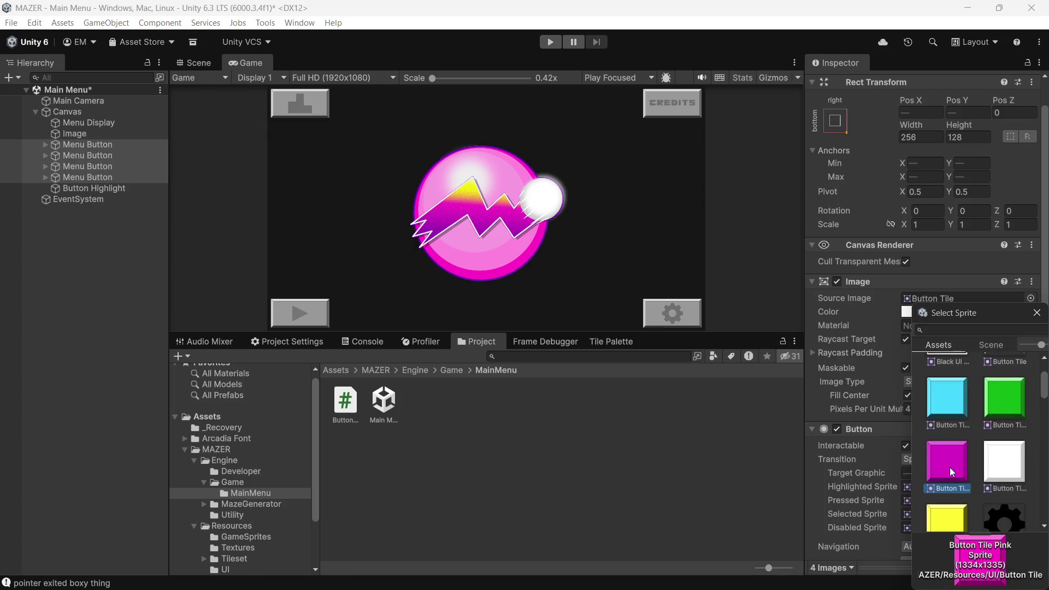
{"action": "double_click", "coordinate": [949, 468]}
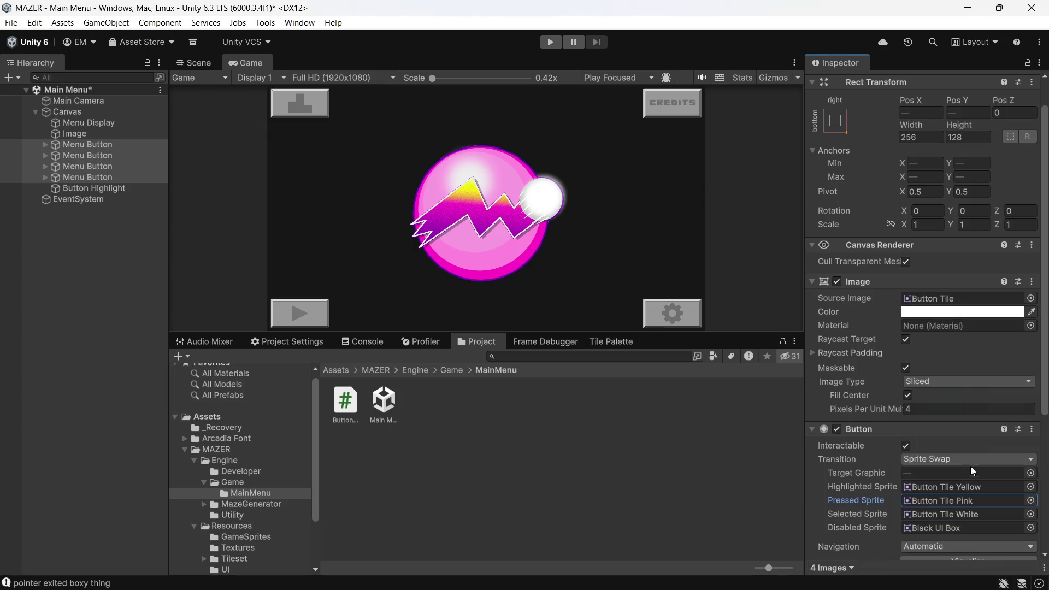
Step: Make Button Tile Blue the Selected sprite, briefly previewing the blue tile image
{"action": "left_click", "coordinate": [1030, 516]}
{"action": "scroll", "coordinate": [1006, 464], "scroll_direction": "up", "scroll_amount": 4}
{"action": "scroll", "coordinate": [1012, 468], "scroll_direction": "up", "scroll_amount": 5}
{"action": "scroll", "coordinate": [1012, 468], "scroll_direction": "down", "scroll_amount": 4}
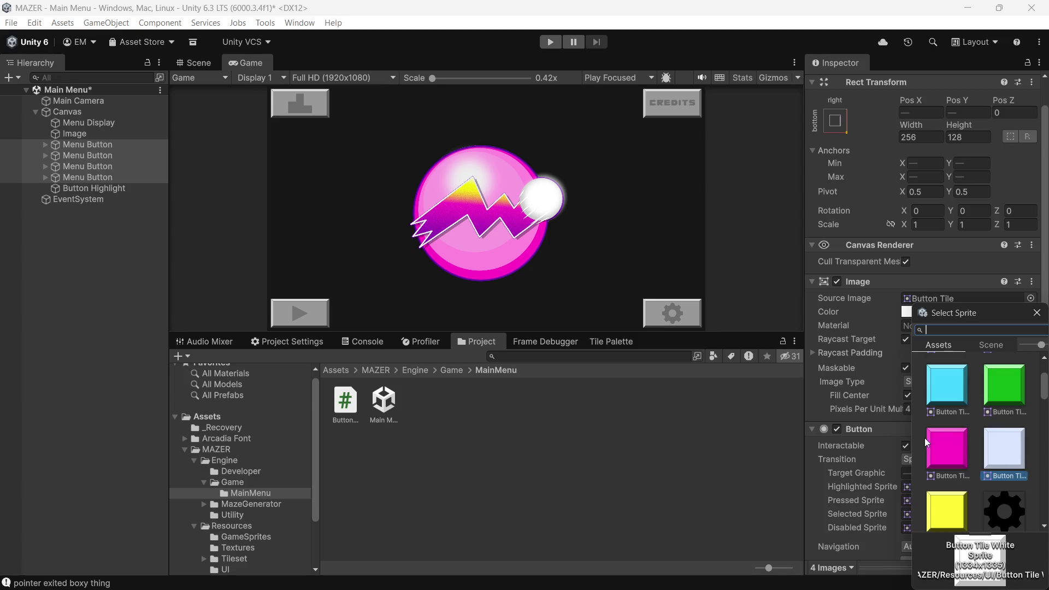
{"action": "left_click", "coordinate": [942, 398]}
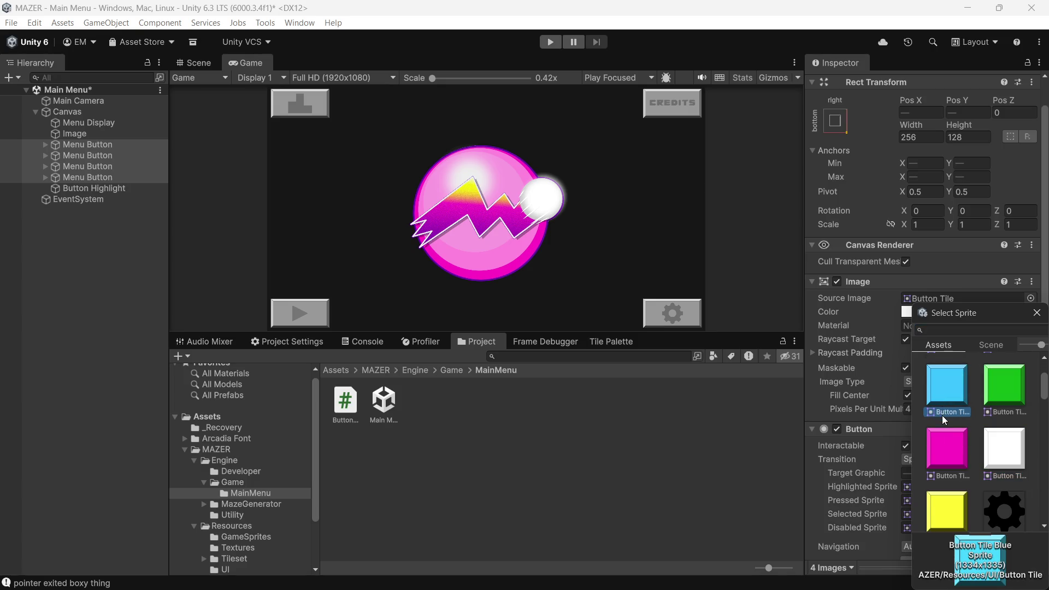
{"action": "double_click", "coordinate": [959, 388]}
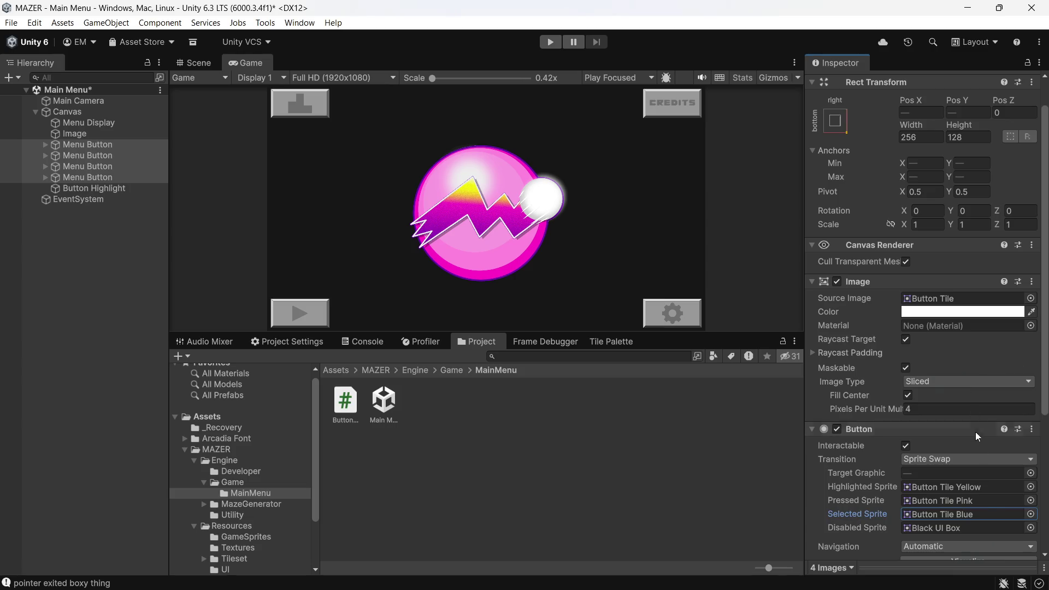
{"action": "double_click", "coordinate": [994, 518]}
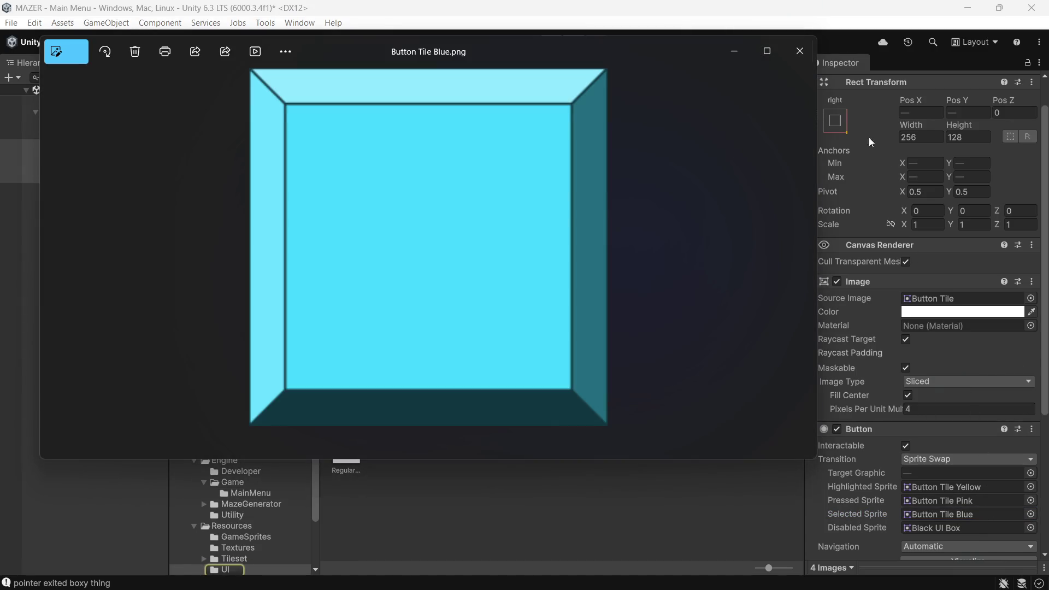
{"action": "left_click", "coordinate": [799, 49]}
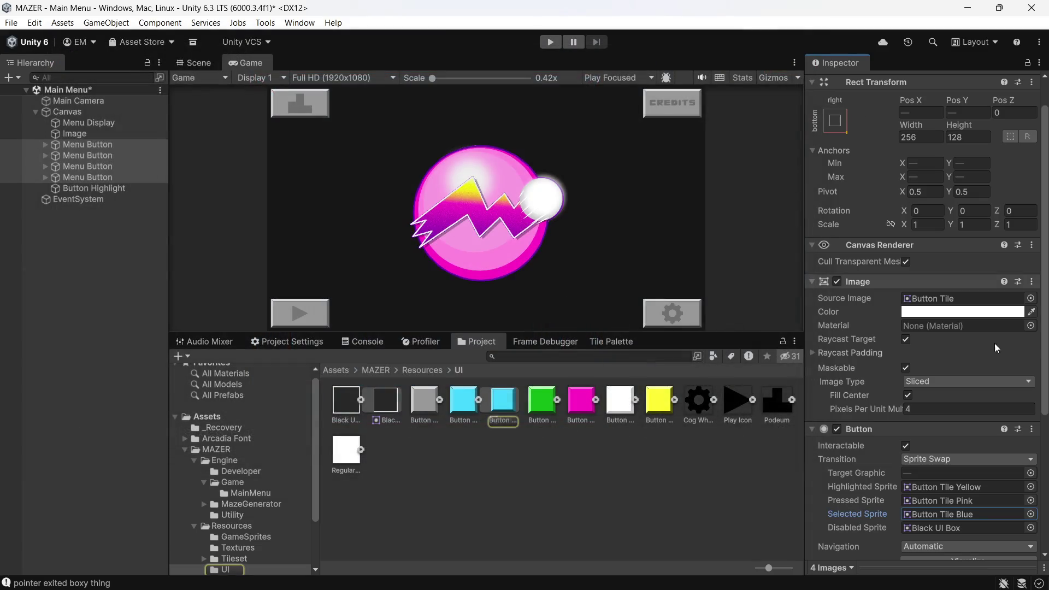
{"action": "left_click", "coordinate": [1030, 514]}
{"action": "scroll", "coordinate": [1004, 424], "scroll_direction": "up", "scroll_amount": 3}
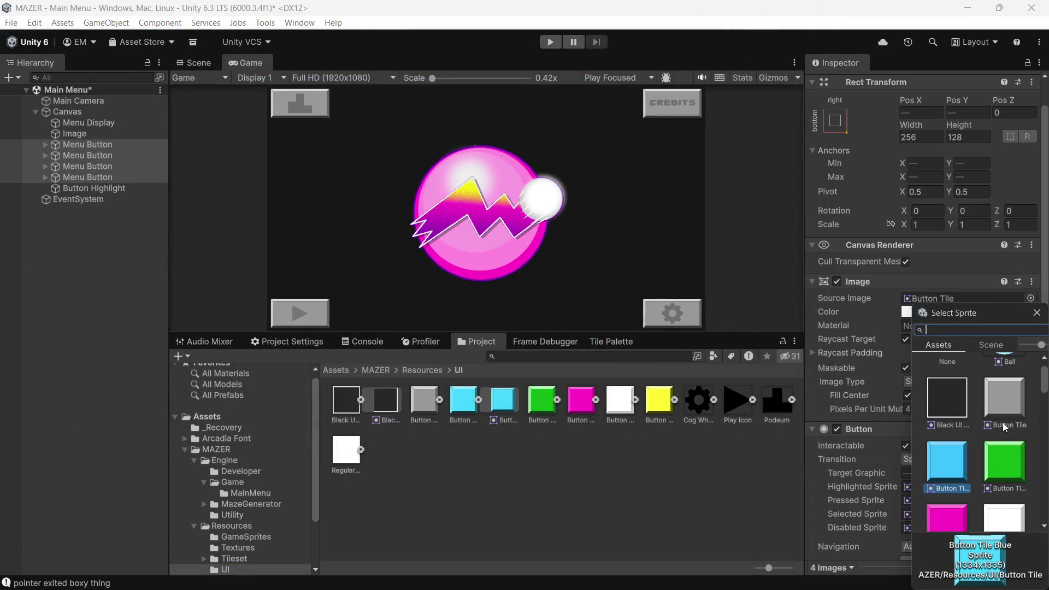
{"action": "double_click", "coordinate": [962, 449]}
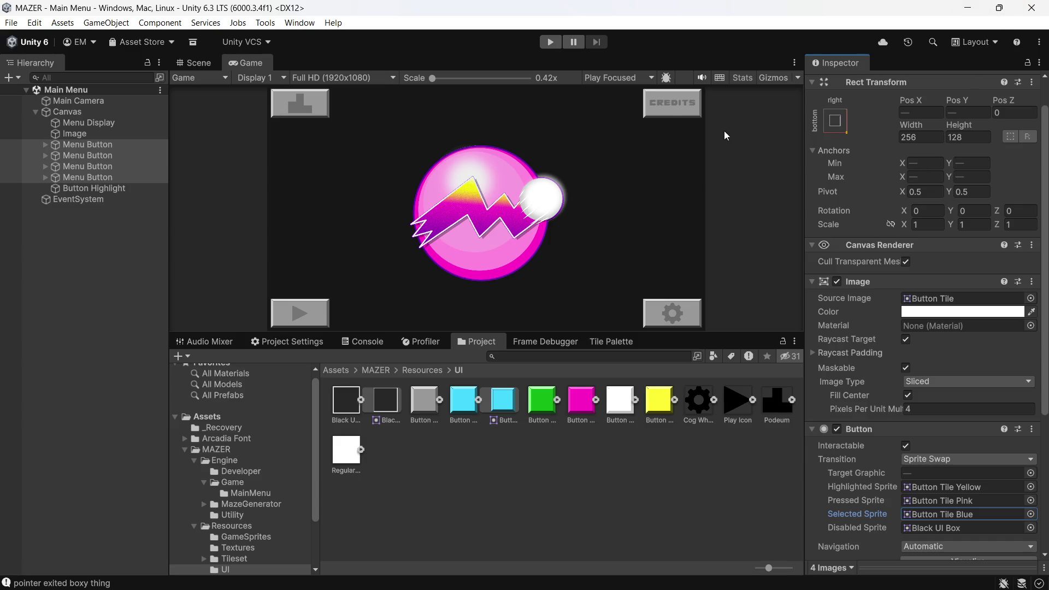
Step: Play-test the yellow hover tile on the menu, stop the game, and switch back to Rider
{"action": "left_click", "coordinate": [550, 42]}
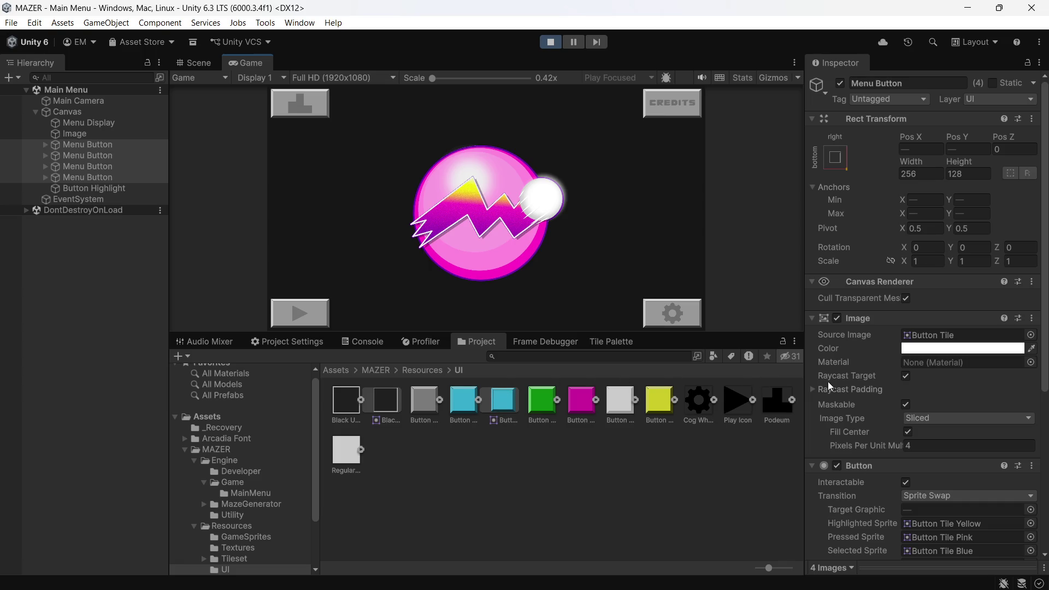
{"action": "scroll", "coordinate": [829, 386], "scroll_direction": "down", "scroll_amount": 3}
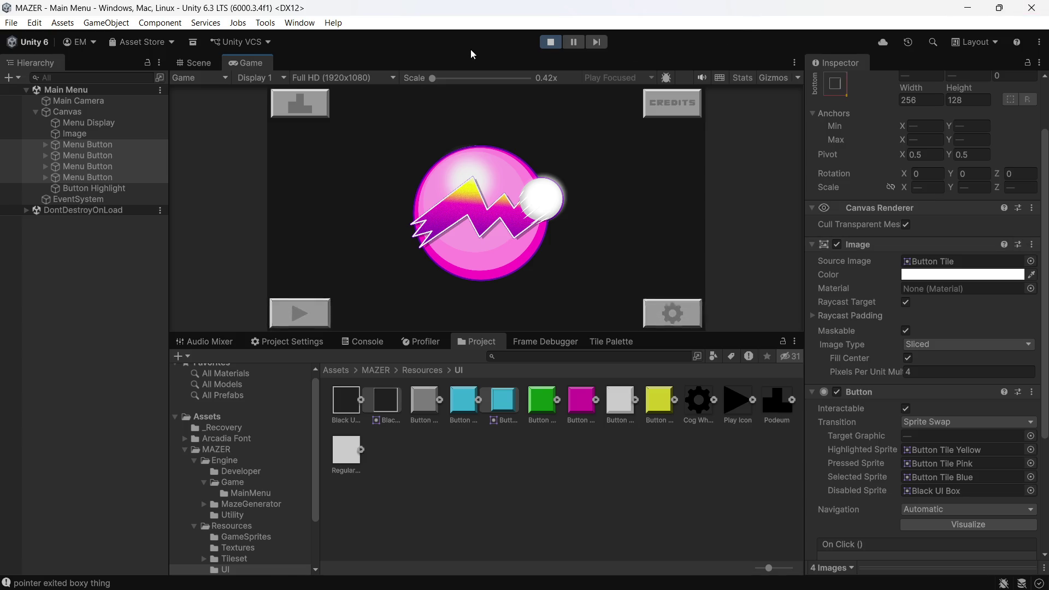
{"action": "left_click", "coordinate": [550, 42]}
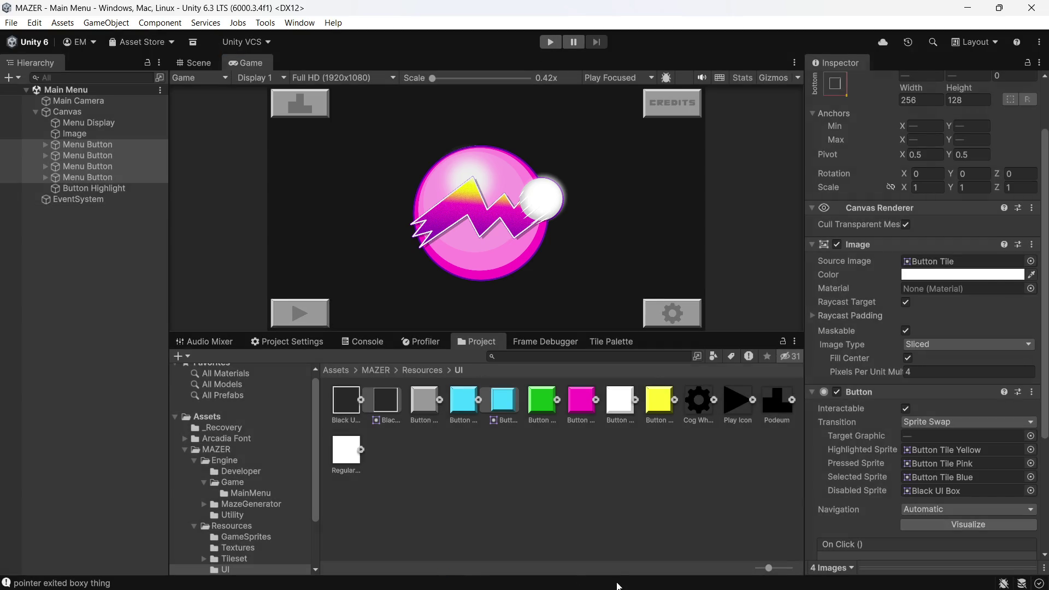
{"action": "key", "text": "super"}
{"action": "left_click", "coordinate": [601, 578]}
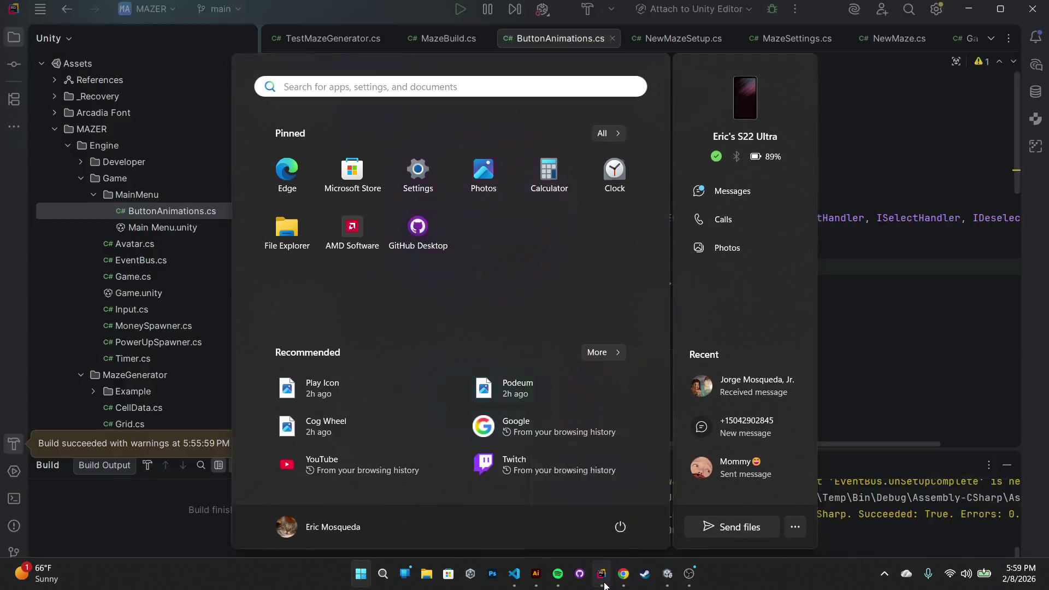
Step: Look over OnPointerExit and its StopLoopingAnimation call in ButtonAnimations.cs, then switch back to Unity
{"action": "scroll", "coordinate": [552, 246], "scroll_direction": "down", "scroll_amount": 15}
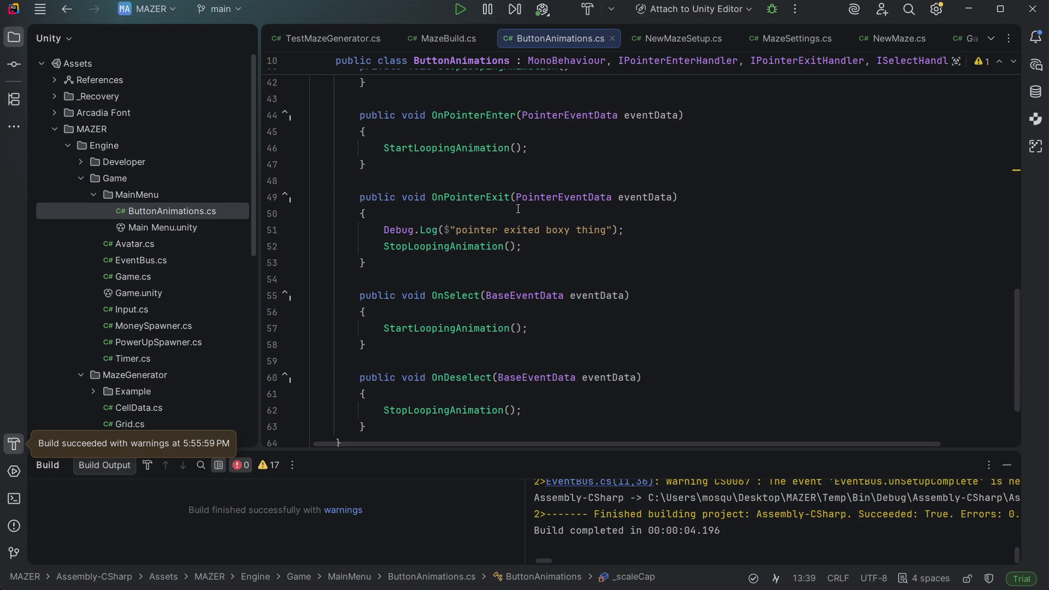
{"action": "left_click", "coordinate": [557, 247]}
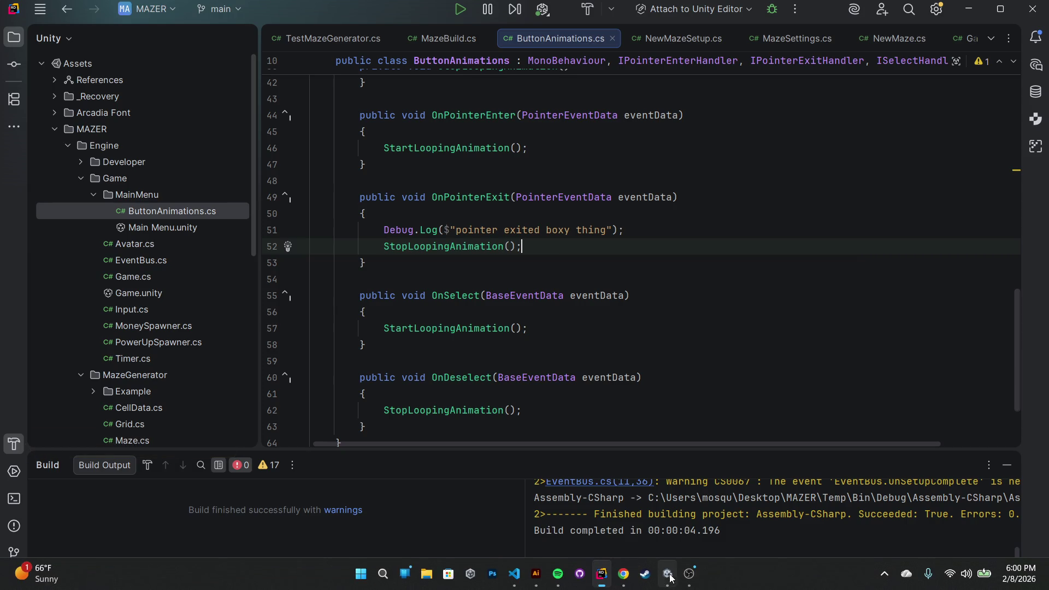
{"action": "left_click", "coordinate": [669, 575]}
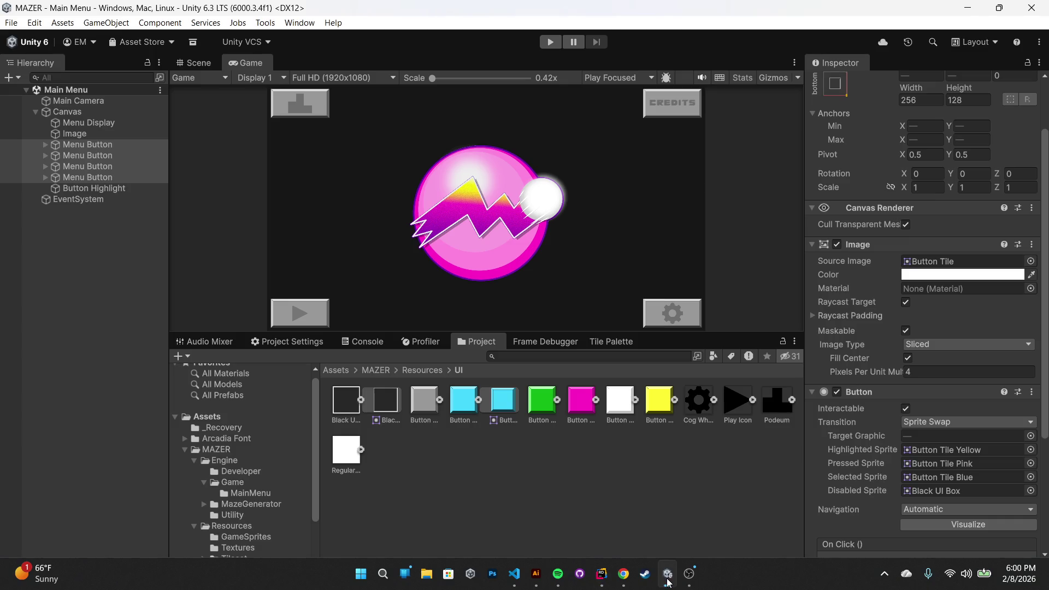
Step: Show the Console, then run and stop a Play-mode test of the menu buttons
{"action": "left_click", "coordinate": [380, 350]}
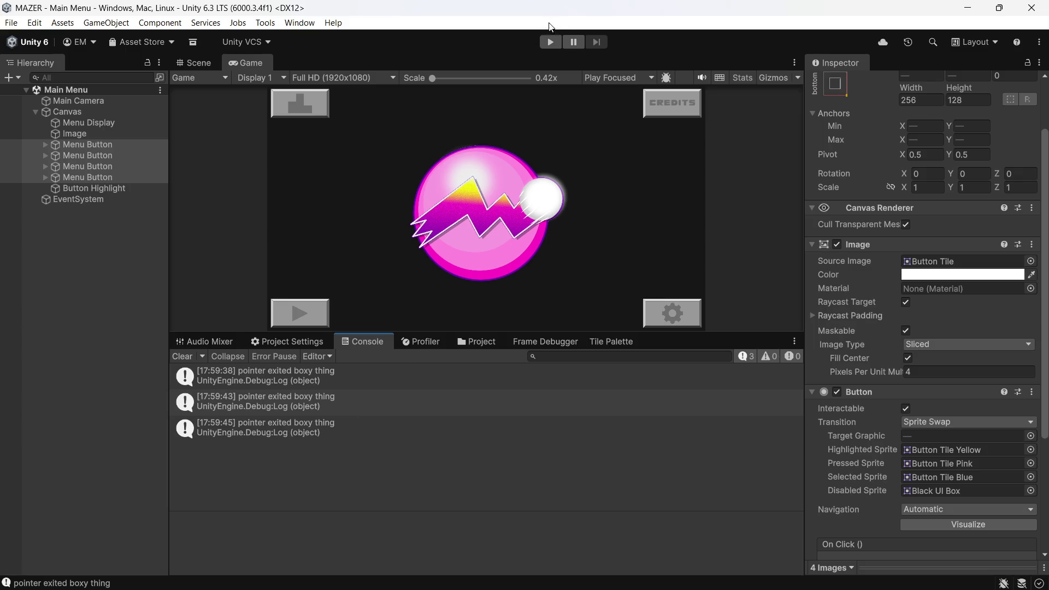
{"action": "key", "text": "ctrl+p"}
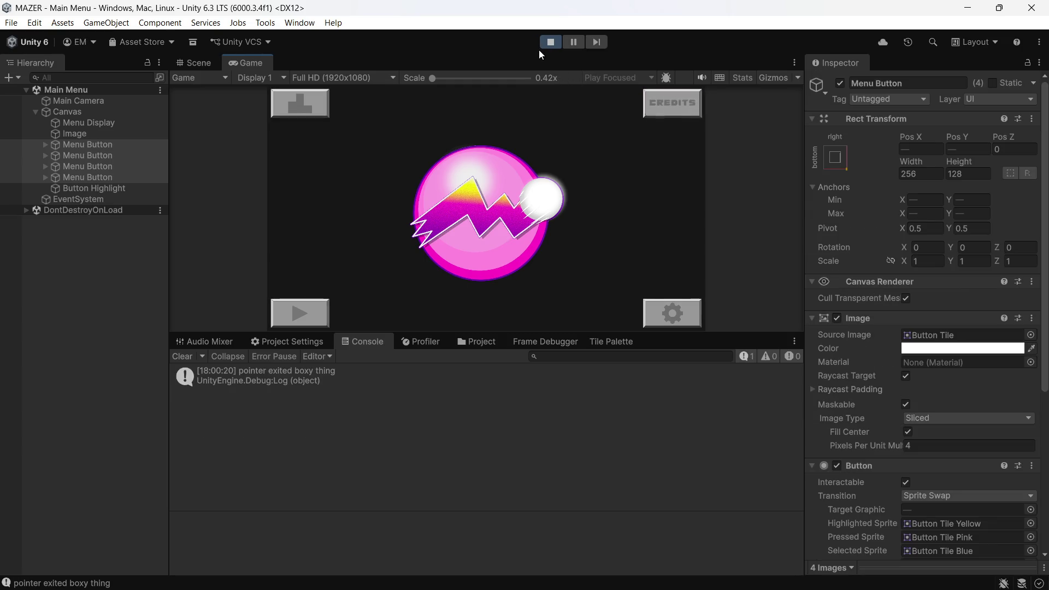
{"action": "left_click", "coordinate": [559, 41]}
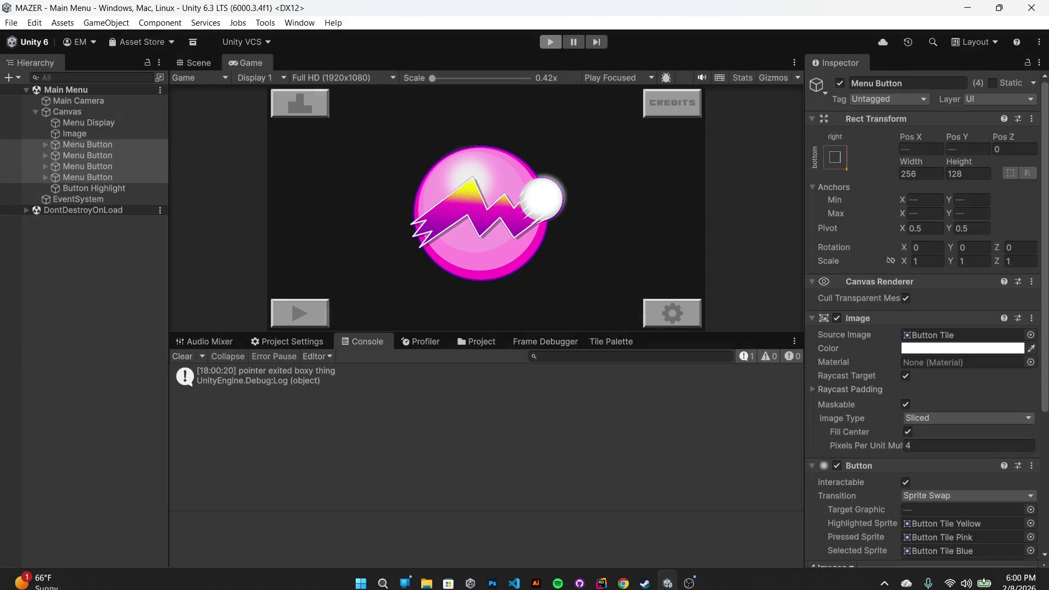
Step: Back in Rider, delete the empty Awake method and undo back through the recent edits
{"action": "left_click", "coordinate": [667, 578]}
{"action": "scroll", "coordinate": [531, 294], "scroll_direction": "up", "scroll_amount": 8}
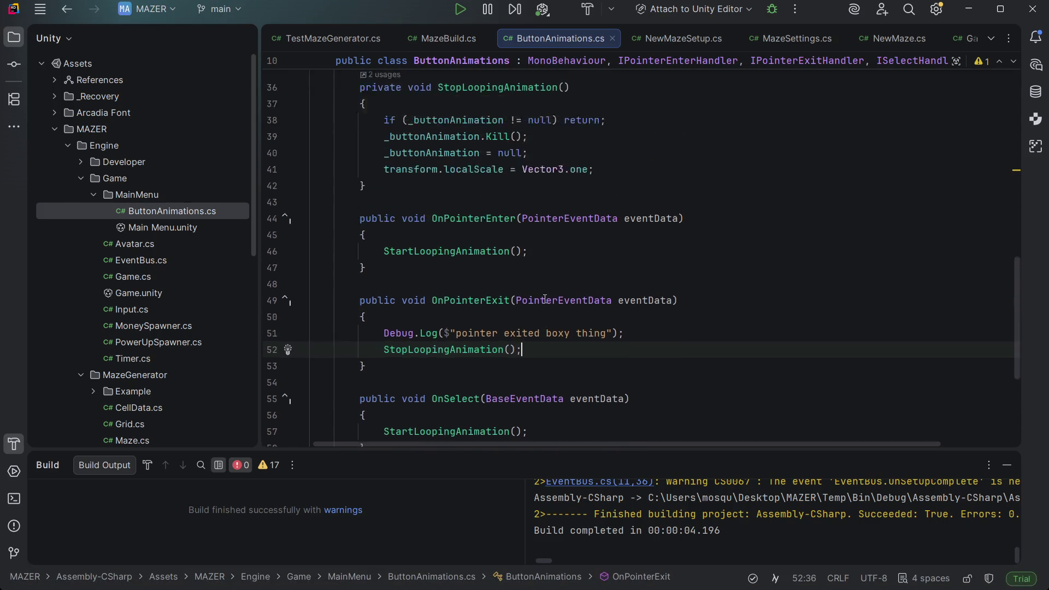
{"action": "scroll", "coordinate": [531, 294], "scroll_direction": "up", "scroll_amount": 5}
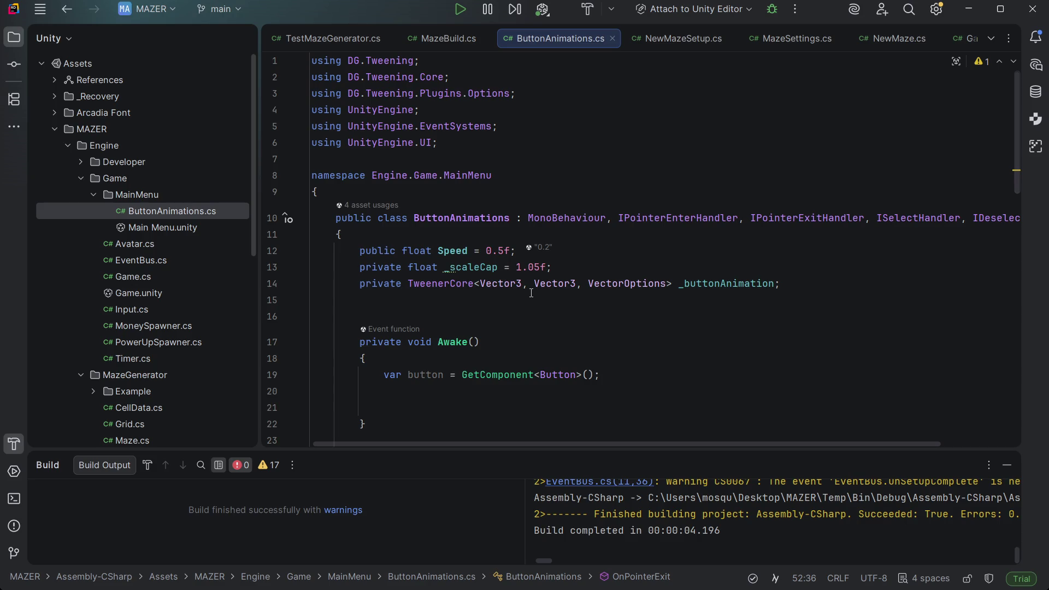
{"action": "scroll", "coordinate": [531, 294], "scroll_direction": "down", "scroll_amount": 4}
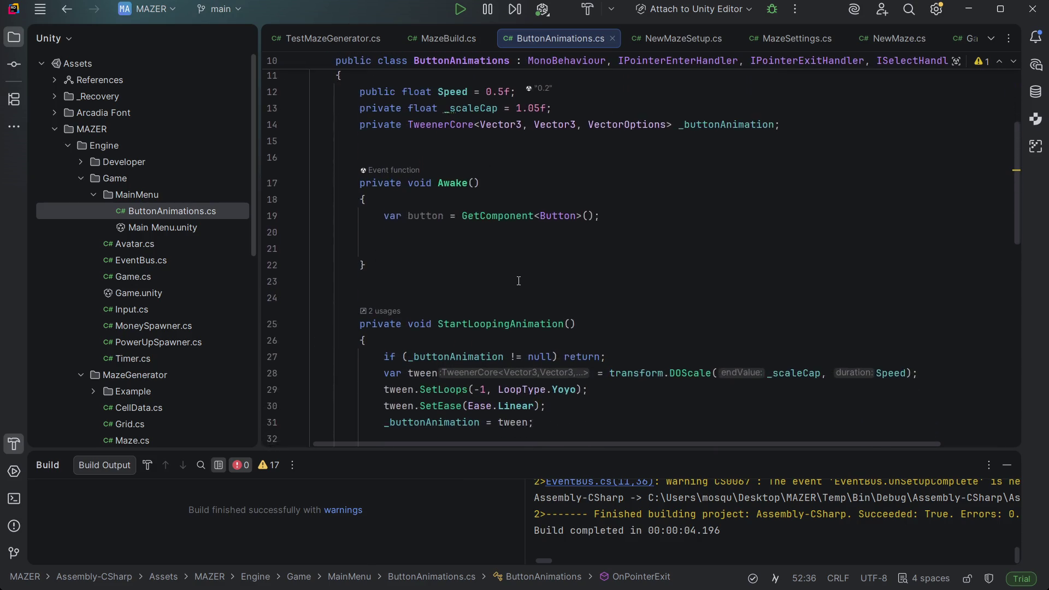
{"action": "left_click_drag", "start_coordinate": [392, 232], "coordinate": [282, 107]}
{"action": "key", "text": "Delete"}
{"action": "key", "text": "ctrl+z"}
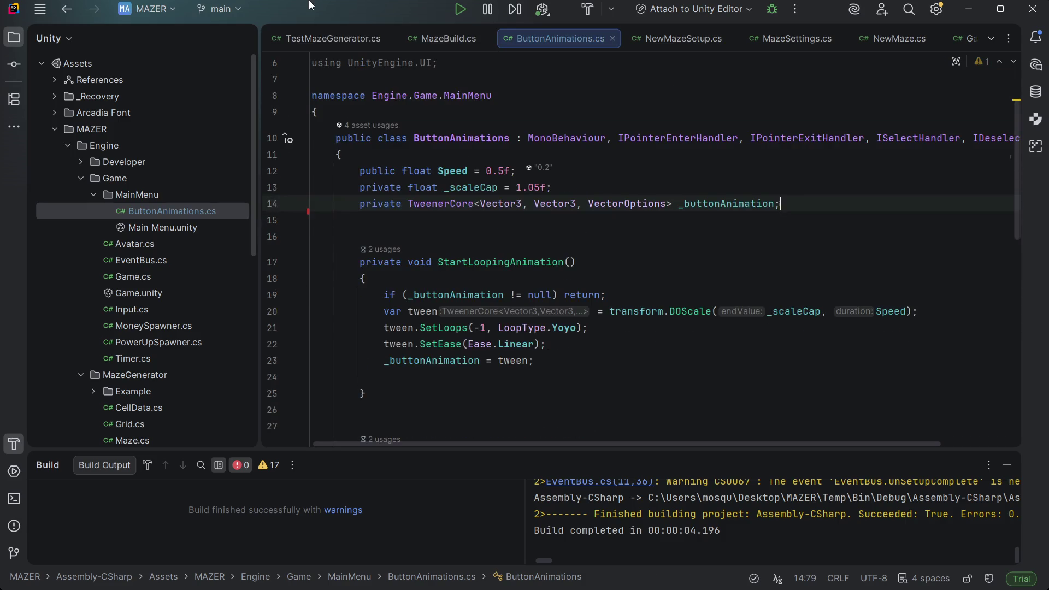
{"action": "key", "text": "ctrl+z"}
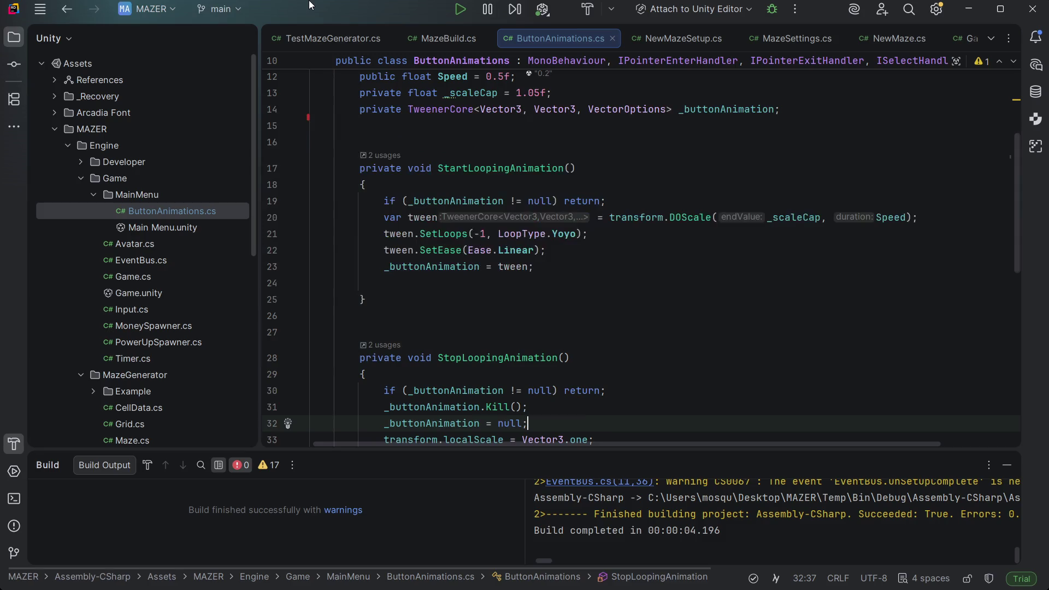
{"action": "key", "text": "ctrl+z"}
{"action": "key", "text": "ctrl+z"}
{"action": "key", "text": "ctrl+z"}
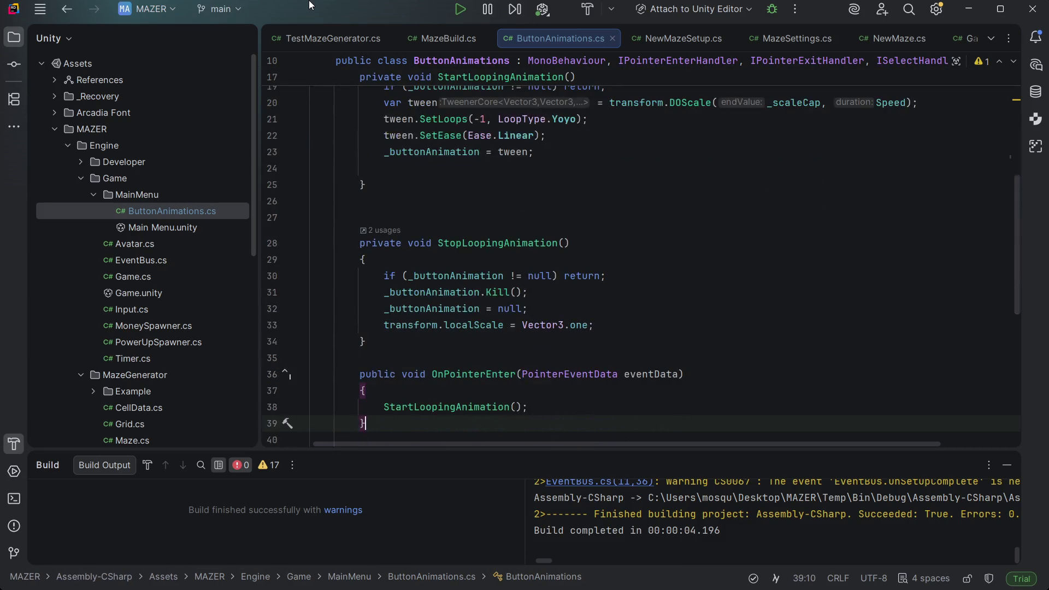
{"action": "key", "text": "ctrl+z"}
{"action": "key", "text": "ctrl+z"}
{"action": "key", "text": "ctrl+z"}
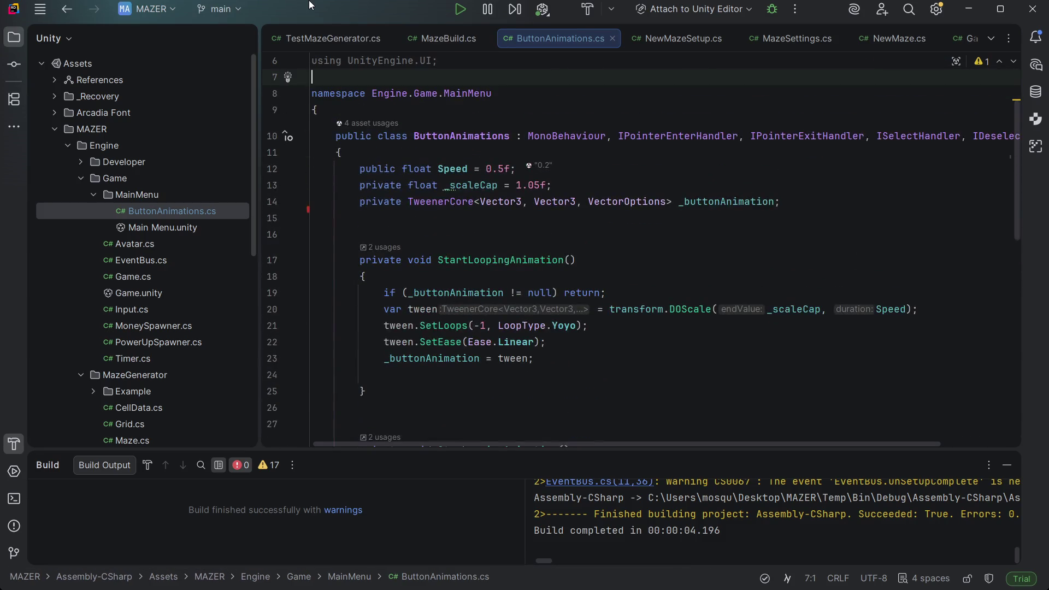
{"action": "key", "text": "Down"}
{"action": "key", "text": "Down"}
{"action": "key", "text": "Down"}
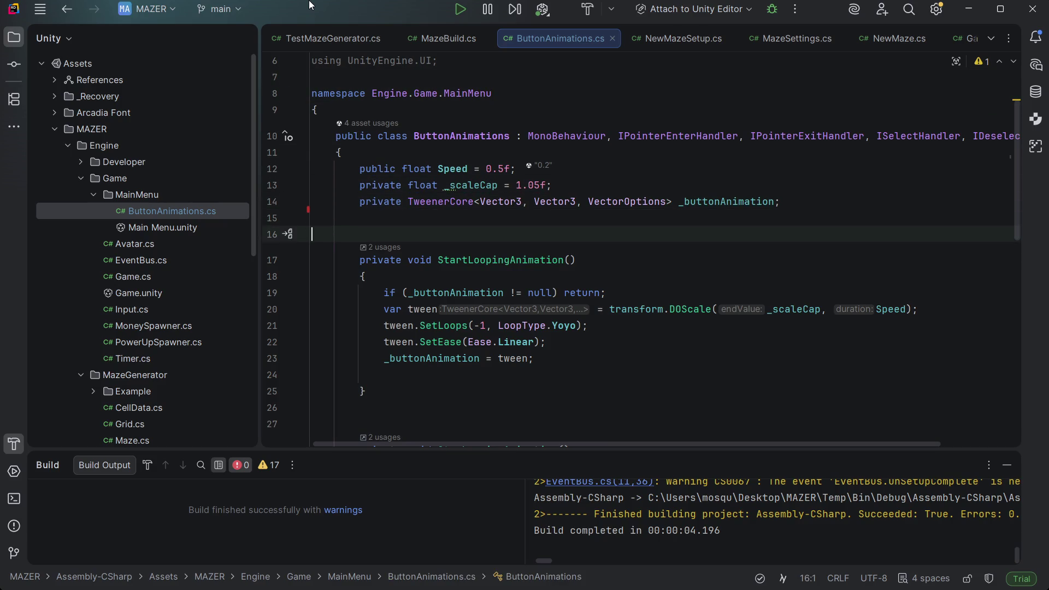
{"action": "key", "text": "ctrl+z"}
{"action": "key", "text": "ctrl+z"}
{"action": "key", "text": "ctrl+z"}
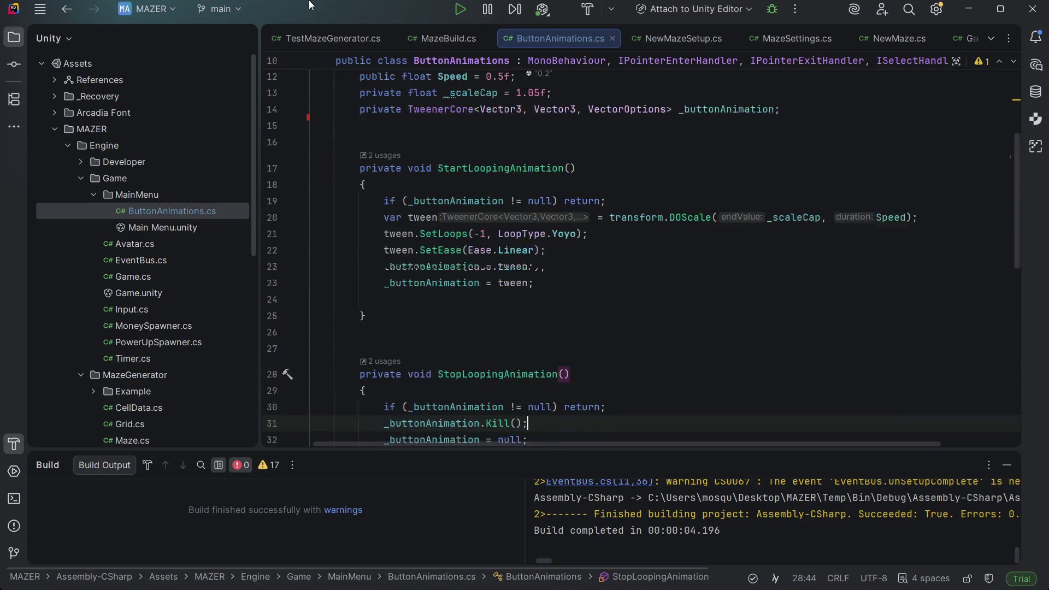
{"action": "key", "text": "ctrl+z"}
{"action": "key", "text": "ctrl+z"}
{"action": "key", "text": "ctrl+z"}
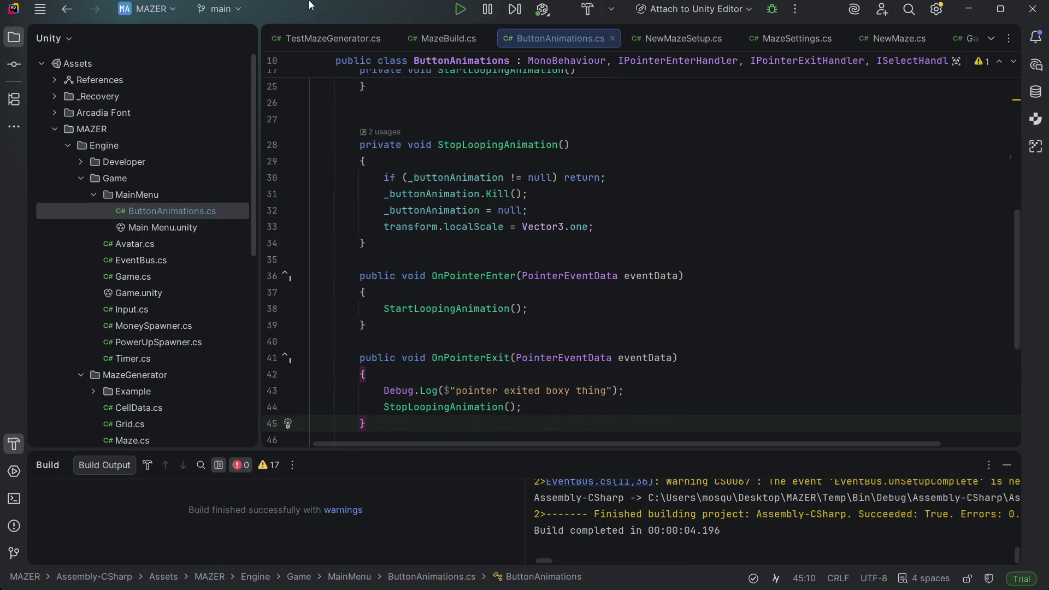
Step: Scroll through ButtonAnimations.cs to review the OnDeselect handler and surrounding methods
{"action": "scroll", "coordinate": [582, 207], "scroll_direction": "down", "scroll_amount": 3}
{"action": "scroll", "coordinate": [582, 207], "scroll_direction": "down", "scroll_amount": 3}
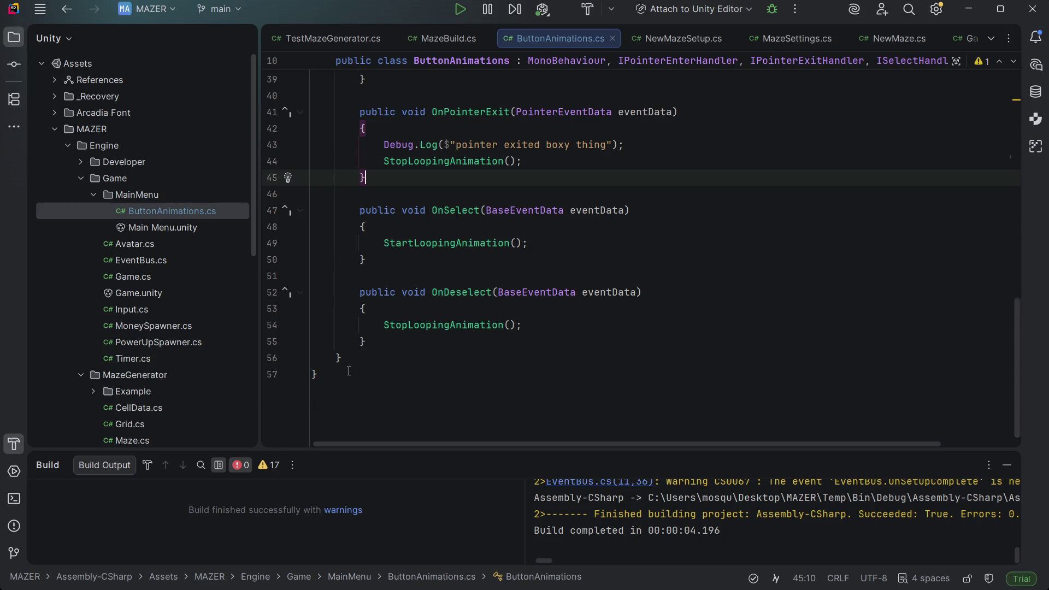
{"action": "scroll", "coordinate": [397, 337], "scroll_direction": "up", "scroll_amount": 1}
{"action": "scroll", "coordinate": [397, 337], "scroll_direction": "up", "scroll_amount": 3}
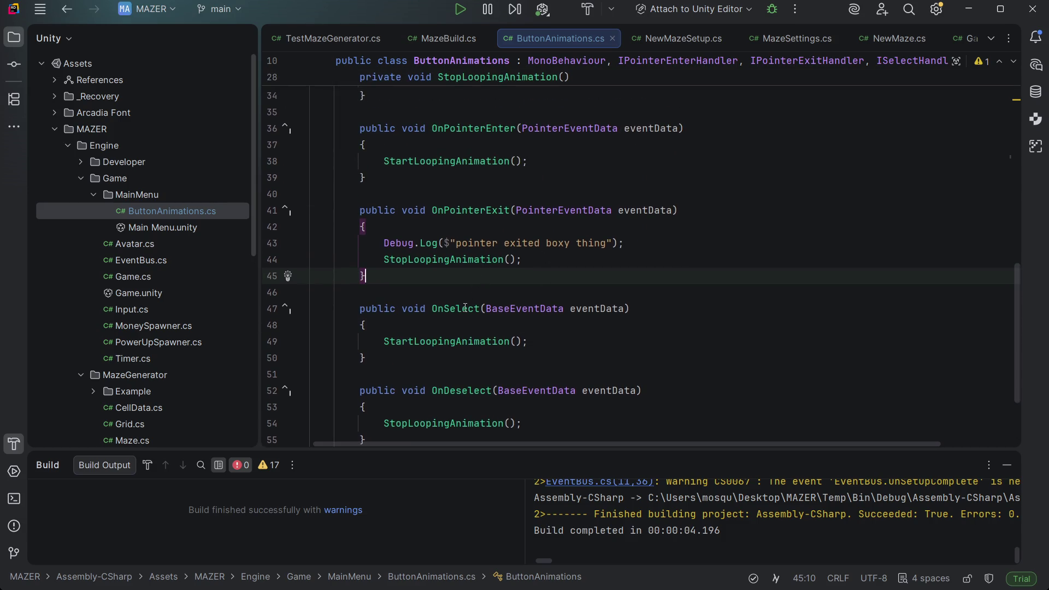
{"action": "scroll", "coordinate": [381, 302], "scroll_direction": "down", "scroll_amount": 4}
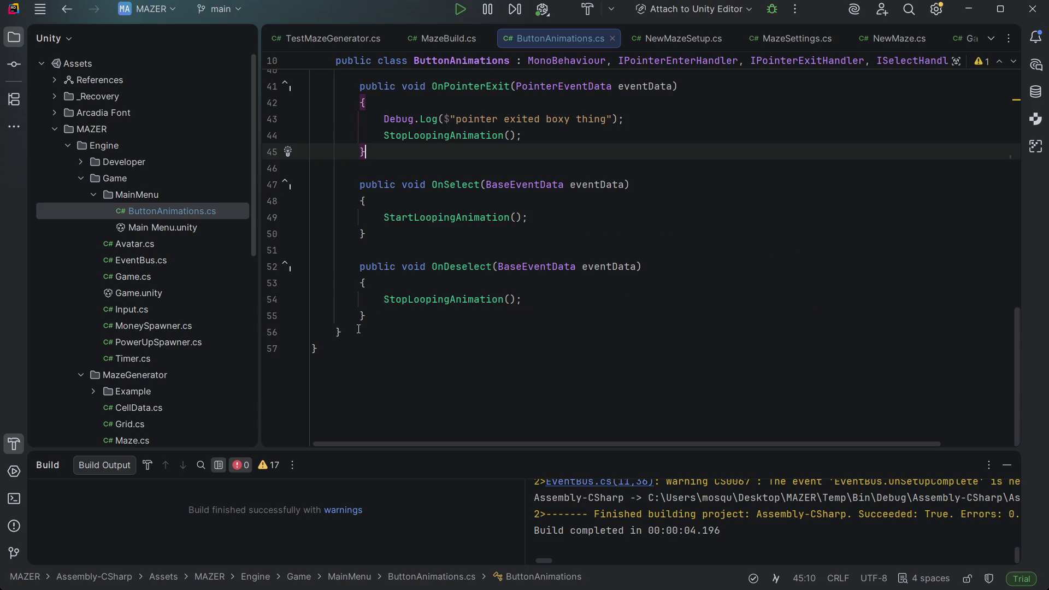
{"action": "left_click", "coordinate": [381, 316]}
{"action": "scroll", "coordinate": [381, 322], "scroll_direction": "up", "scroll_amount": 2}
{"action": "scroll", "coordinate": [381, 322], "scroll_direction": "up", "scroll_amount": 3}
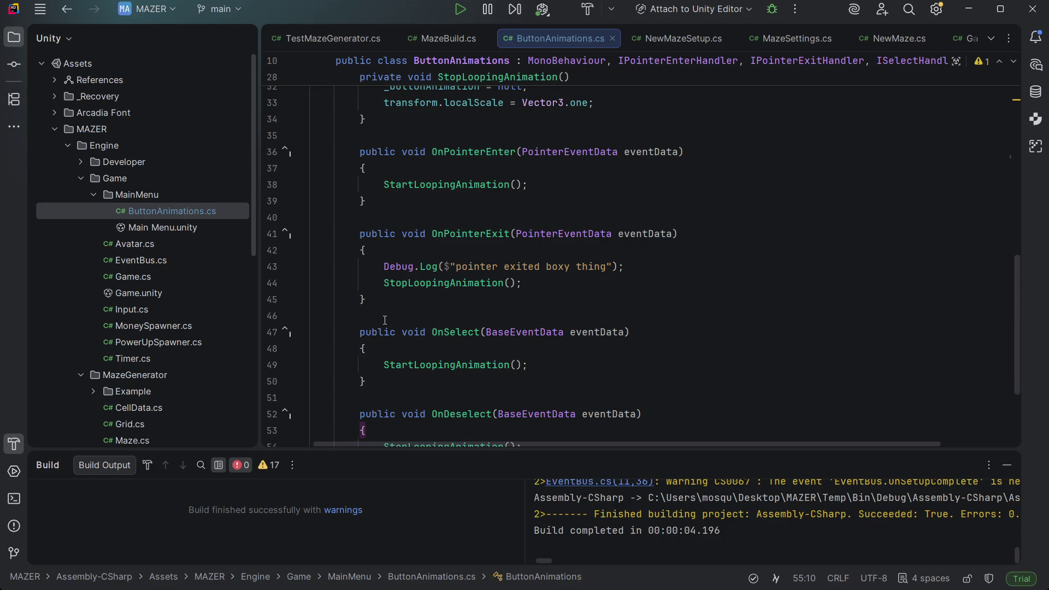
{"action": "scroll", "coordinate": [427, 274], "scroll_direction": "up", "scroll_amount": 2}
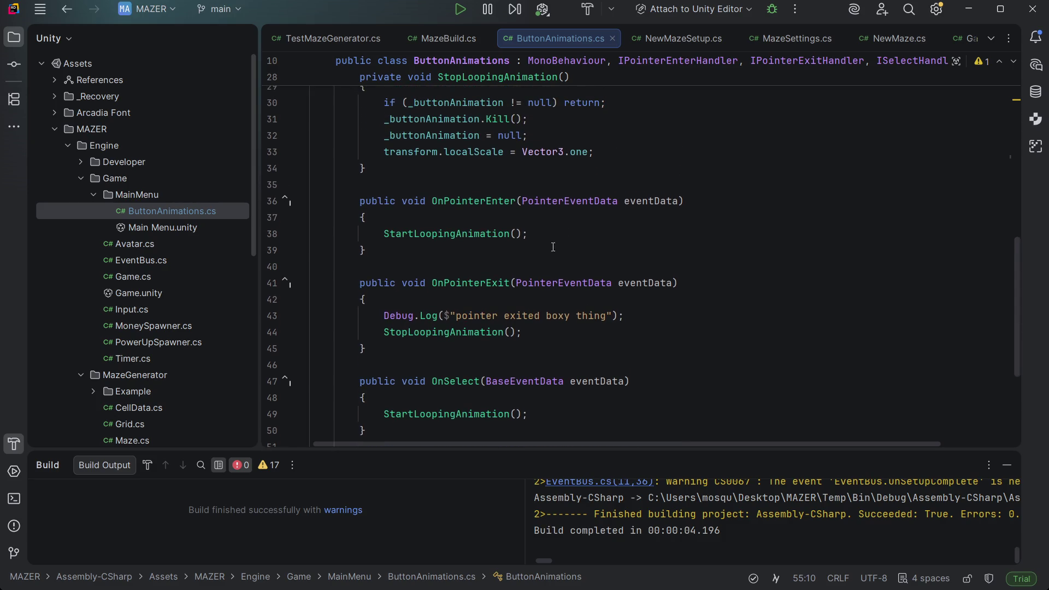
{"action": "scroll", "coordinate": [553, 247], "scroll_direction": "down", "scroll_amount": 3}
{"action": "scroll", "coordinate": [551, 252], "scroll_direction": "up", "scroll_amount": 2}
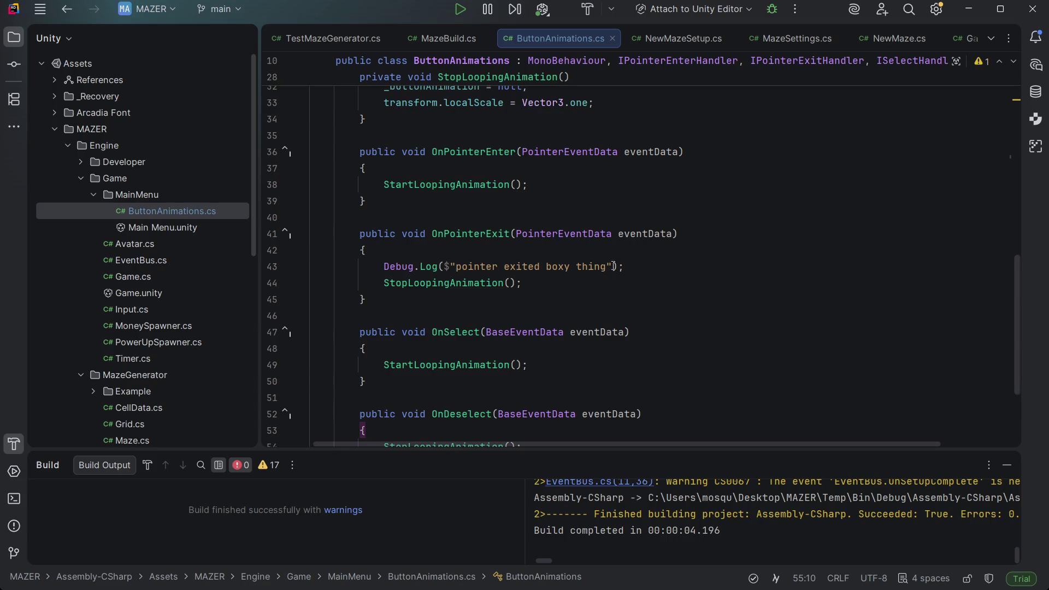
{"action": "scroll", "coordinate": [649, 266], "scroll_direction": "up", "scroll_amount": 6}
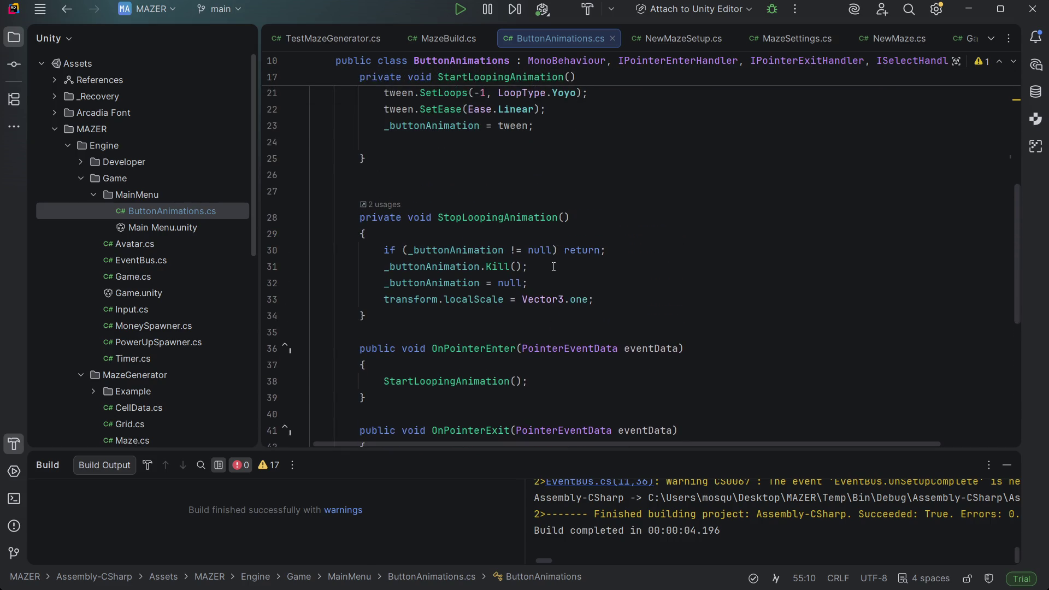
{"action": "scroll", "coordinate": [520, 276], "scroll_direction": "up", "scroll_amount": 4}
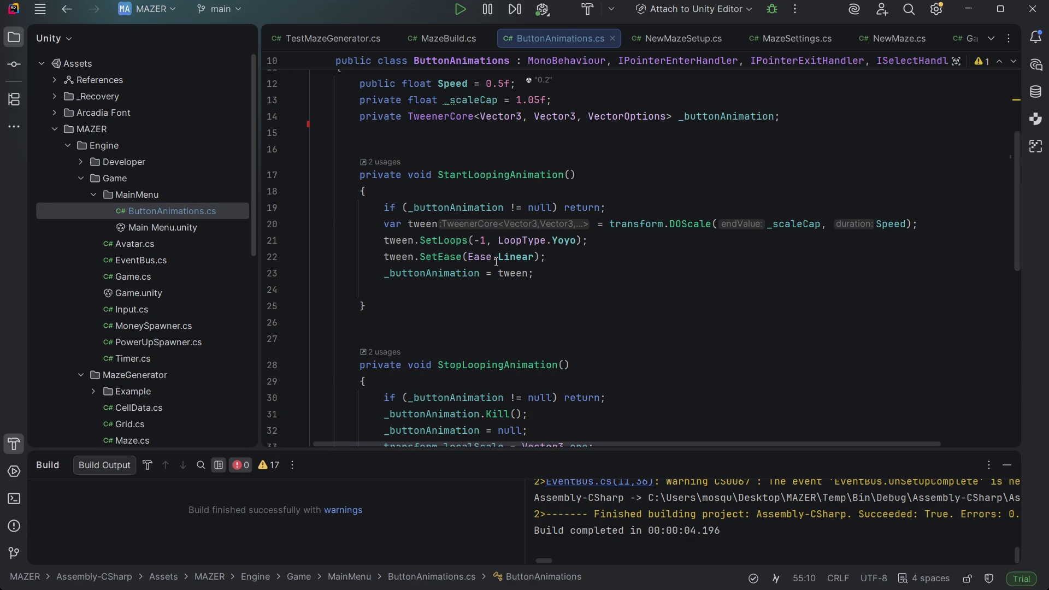
Step: Check StartLoopingAnimation's null guard and StopLoopingAnimation's Kill, null reset and localScale reset lines
{"action": "left_click", "coordinate": [625, 202]}
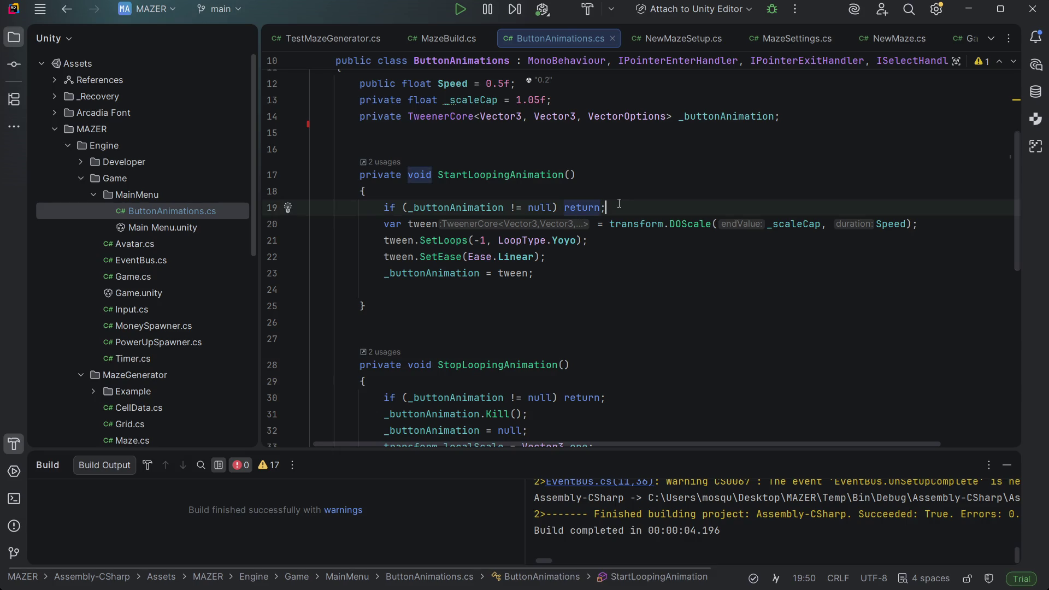
{"action": "scroll", "coordinate": [604, 249], "scroll_direction": "down", "scroll_amount": 1}
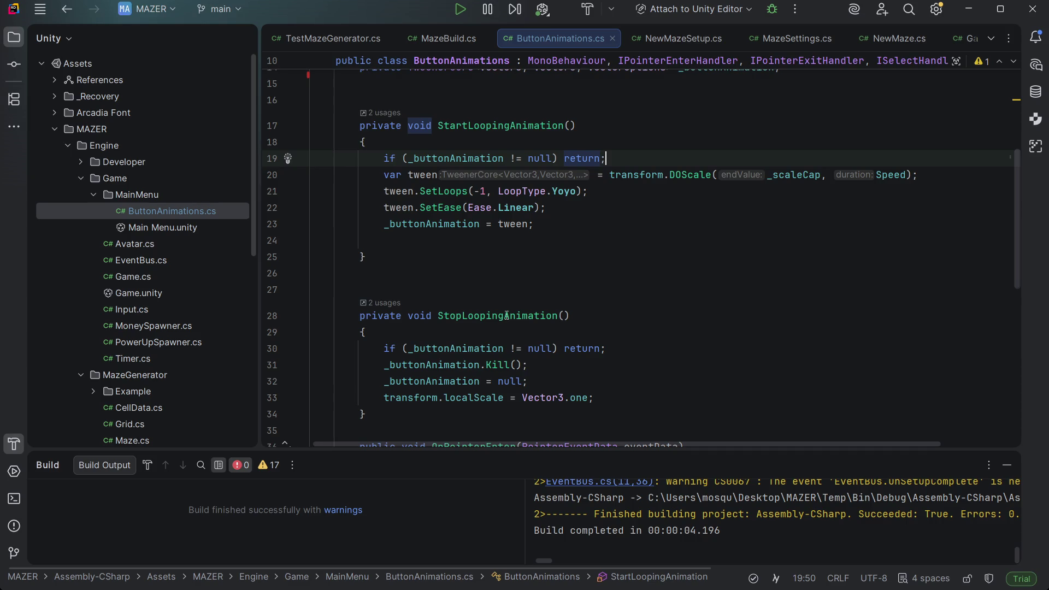
{"action": "left_click", "coordinate": [566, 369]}
{"action": "left_click", "coordinate": [562, 380]}
{"action": "left_click", "coordinate": [611, 393]}
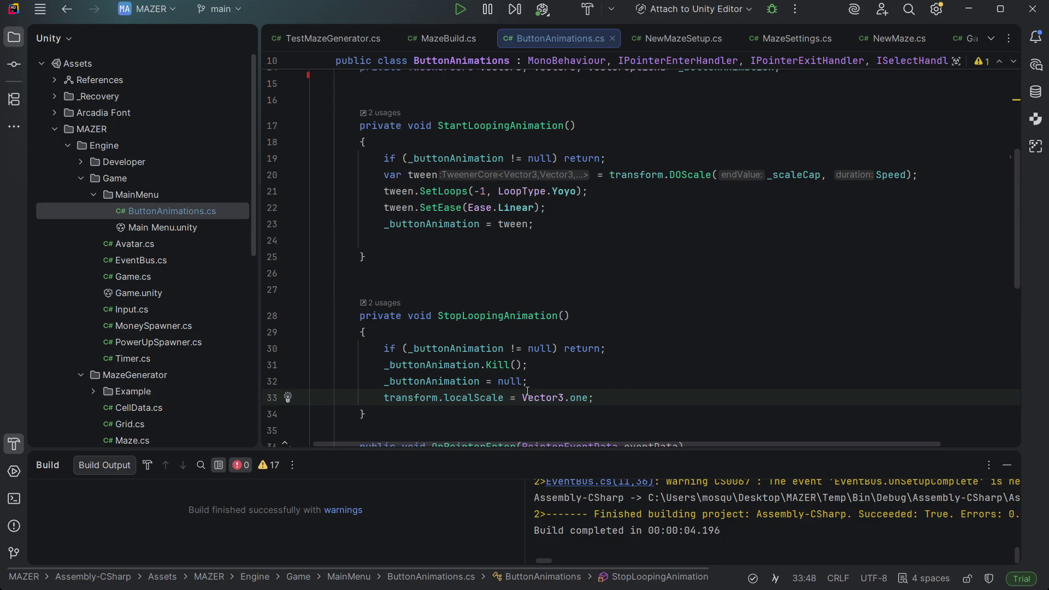
{"action": "scroll", "coordinate": [579, 361], "scroll_direction": "down", "scroll_amount": 5}
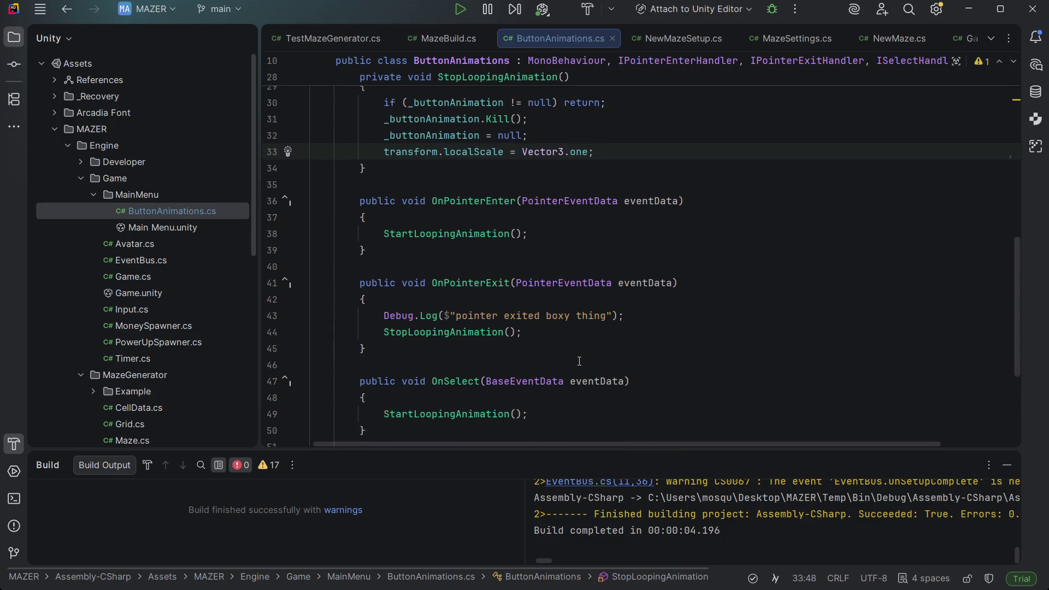
Step: Check the Debug.Log line in OnPointerExit and revisit the localScale reset
{"action": "left_click", "coordinate": [647, 312]}
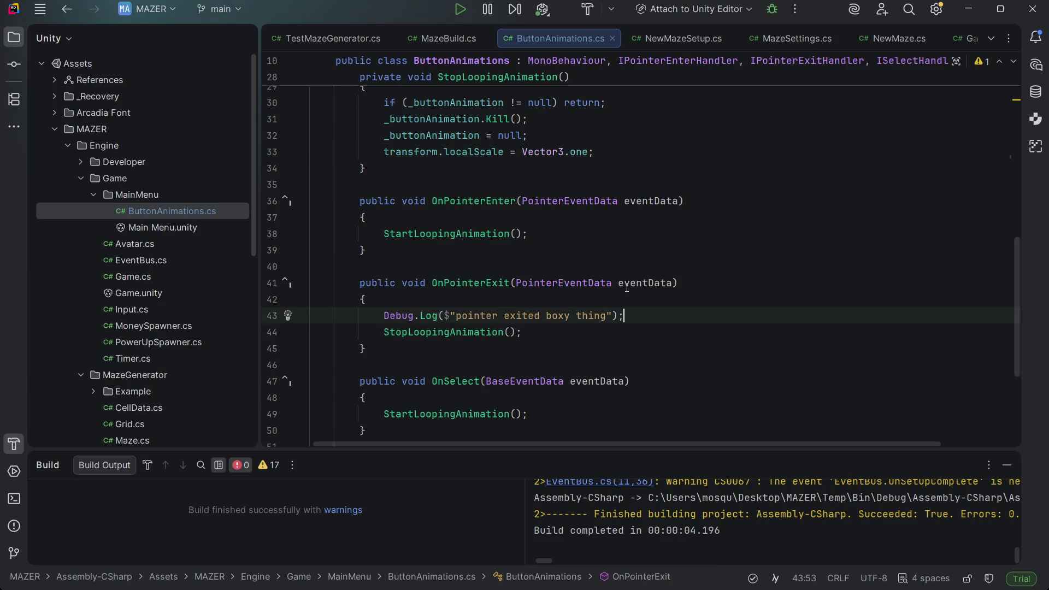
{"action": "scroll", "coordinate": [626, 287], "scroll_direction": "up", "scroll_amount": 2}
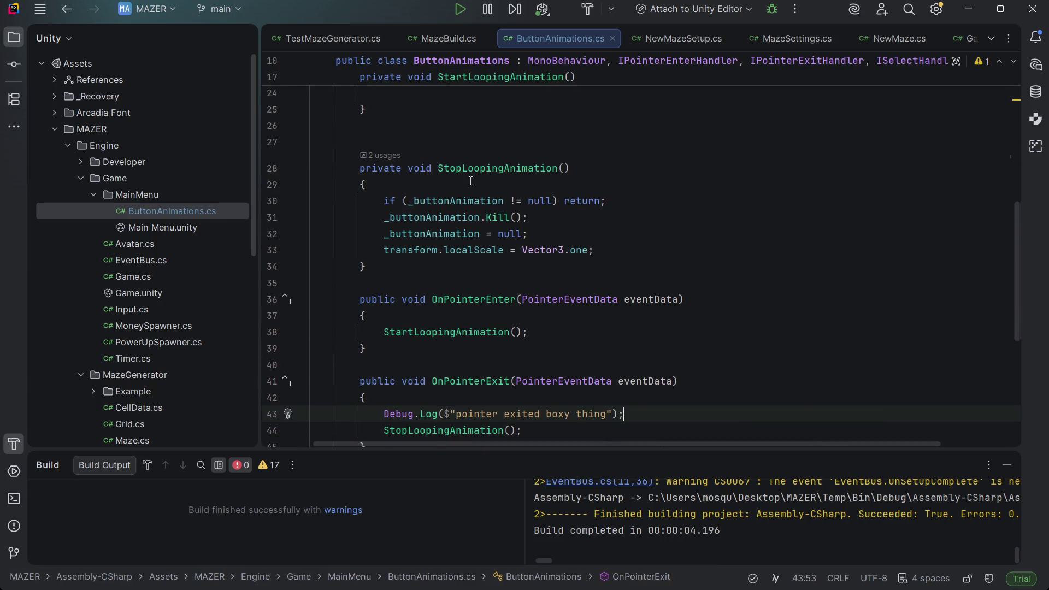
{"action": "scroll", "coordinate": [517, 244], "scroll_direction": "up", "scroll_amount": 4}
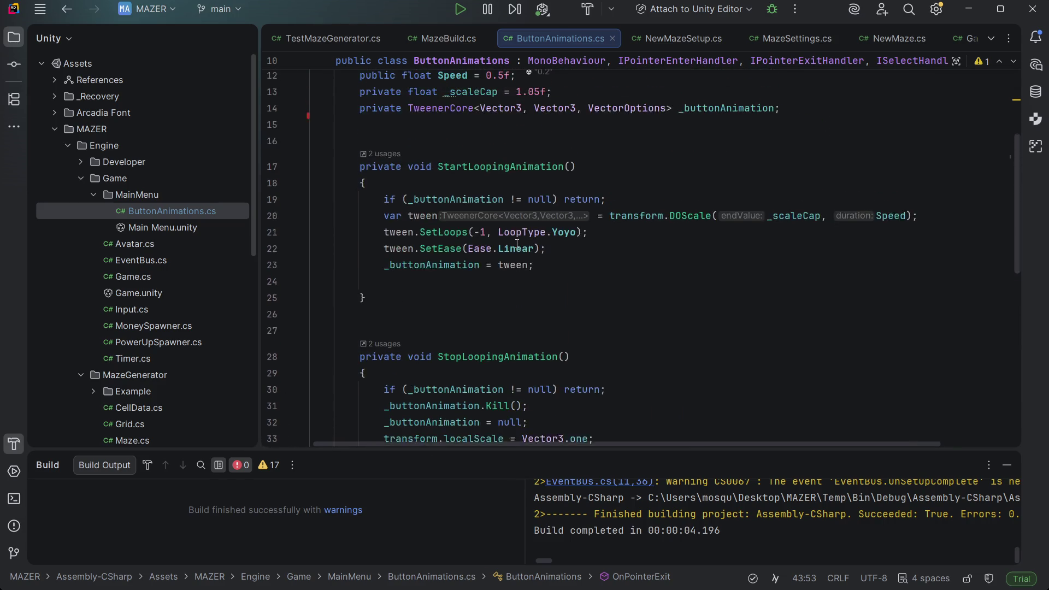
{"action": "scroll", "coordinate": [530, 299], "scroll_direction": "down", "scroll_amount": 2}
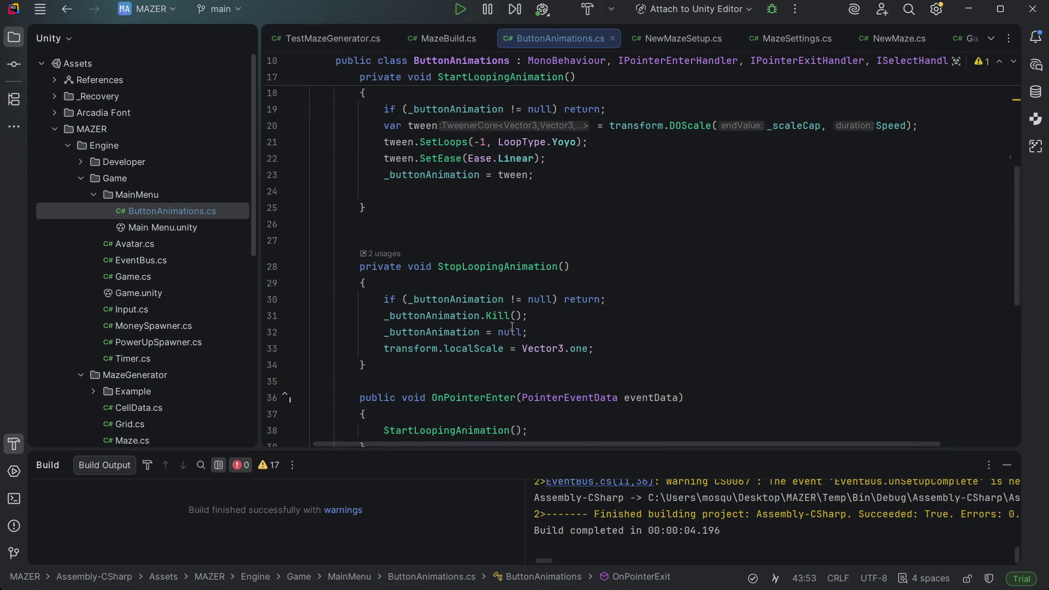
{"action": "left_click", "coordinate": [609, 346]}
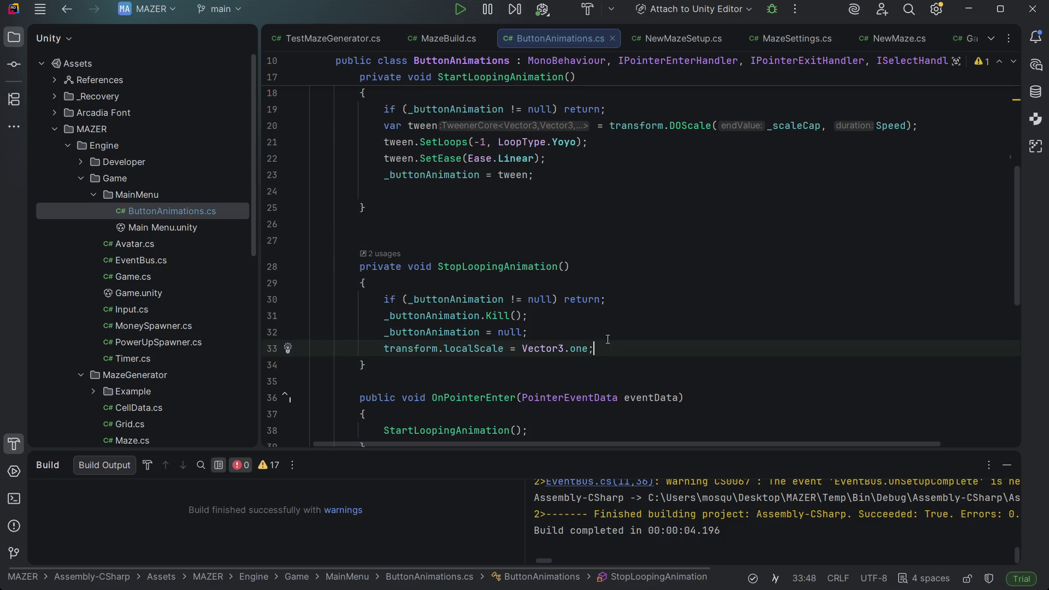
{"action": "scroll", "coordinate": [608, 339], "scroll_direction": "down", "scroll_amount": 1}
{"action": "scroll", "coordinate": [607, 340], "scroll_direction": "down", "scroll_amount": 3}
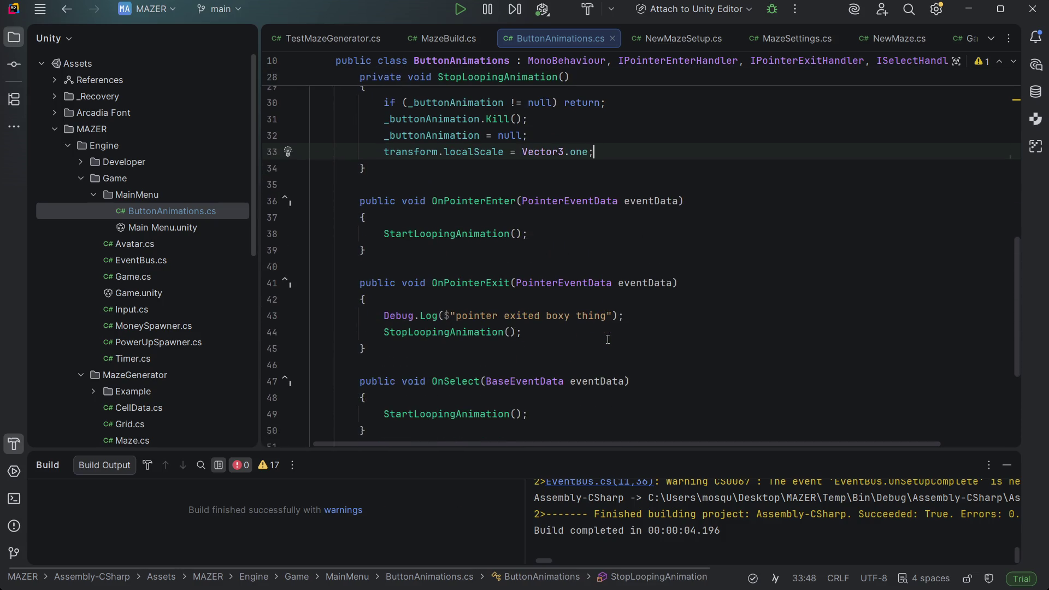
{"action": "scroll", "coordinate": [607, 340], "scroll_direction": "up", "scroll_amount": 4}
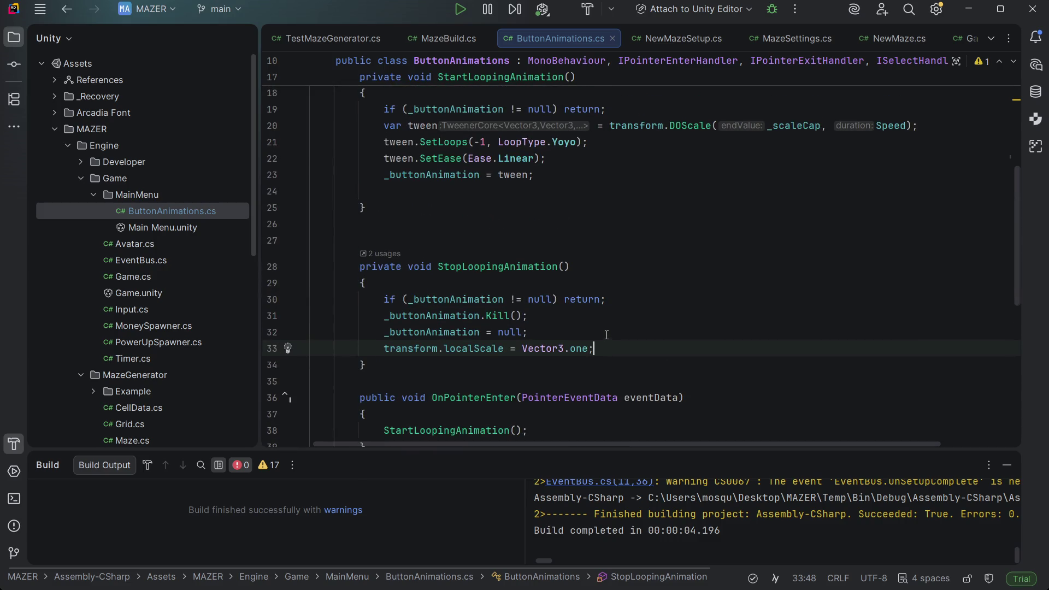
{"action": "scroll", "coordinate": [606, 335], "scroll_direction": "up", "scroll_amount": 2}
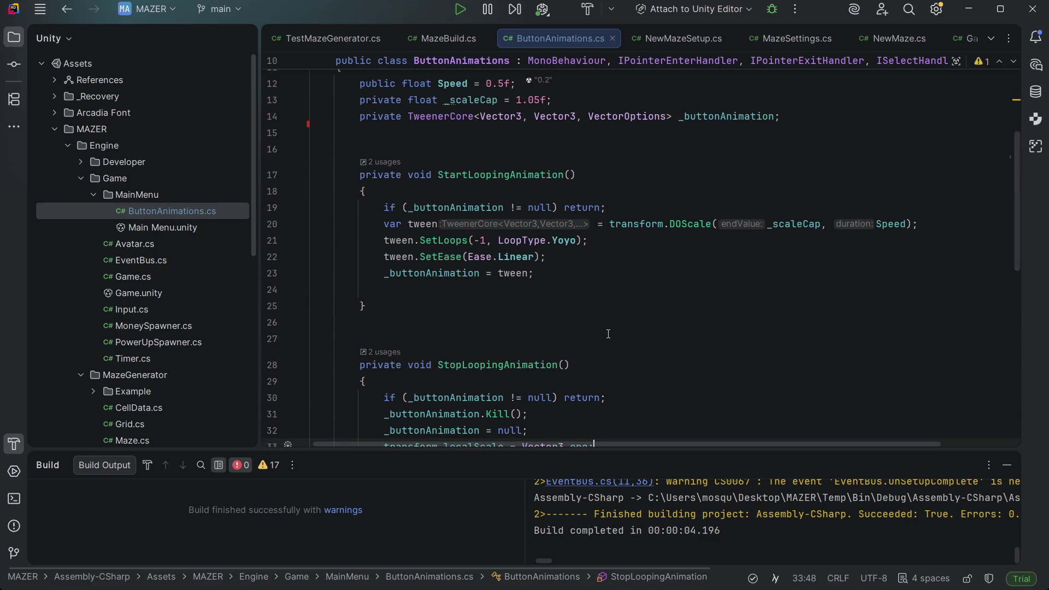
{"action": "scroll", "coordinate": [607, 335], "scroll_direction": "up", "scroll_amount": 3}
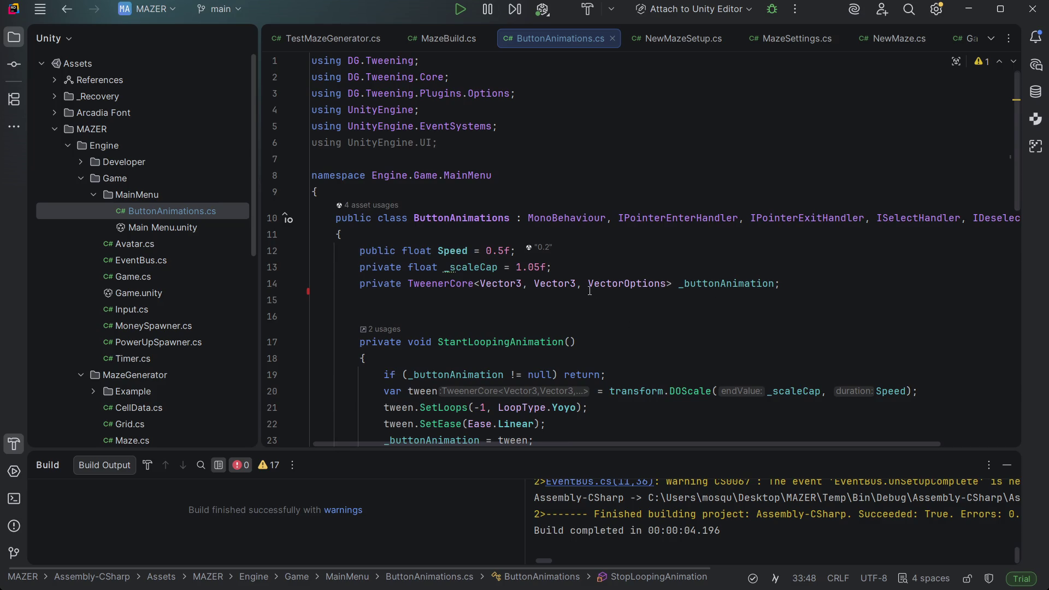
Step: Dismiss the VectorOptions documentation popup and inspect the _scaleCap field
{"action": "mouse_move", "coordinate": [668, 286]}
{"action": "left_click", "coordinate": [605, 262]}
{"action": "scroll", "coordinate": [605, 263], "scroll_direction": "down", "scroll_amount": 4}
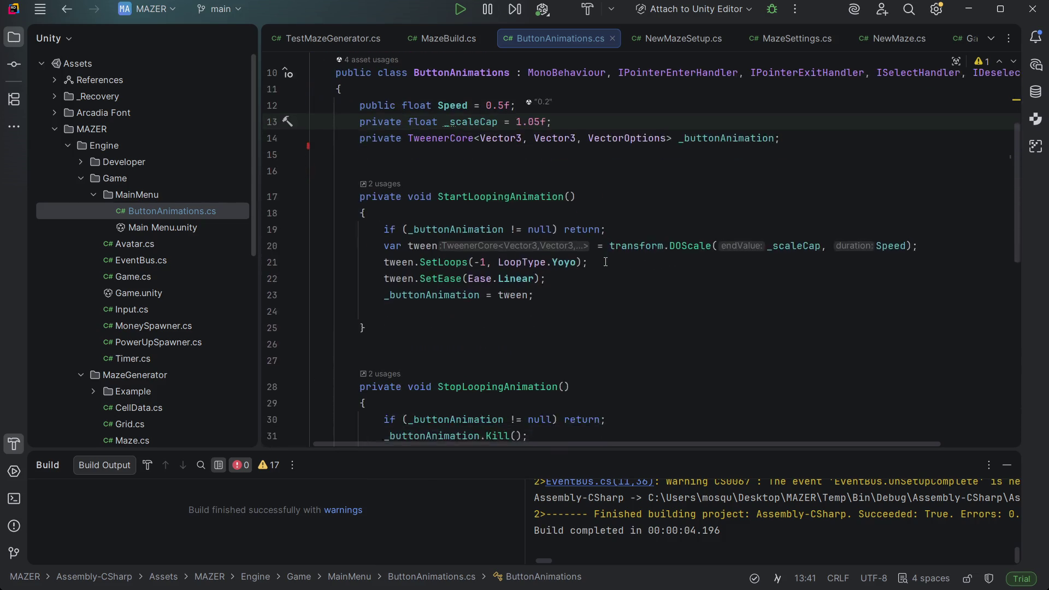
{"action": "scroll", "coordinate": [605, 262], "scroll_direction": "up", "scroll_amount": 3}
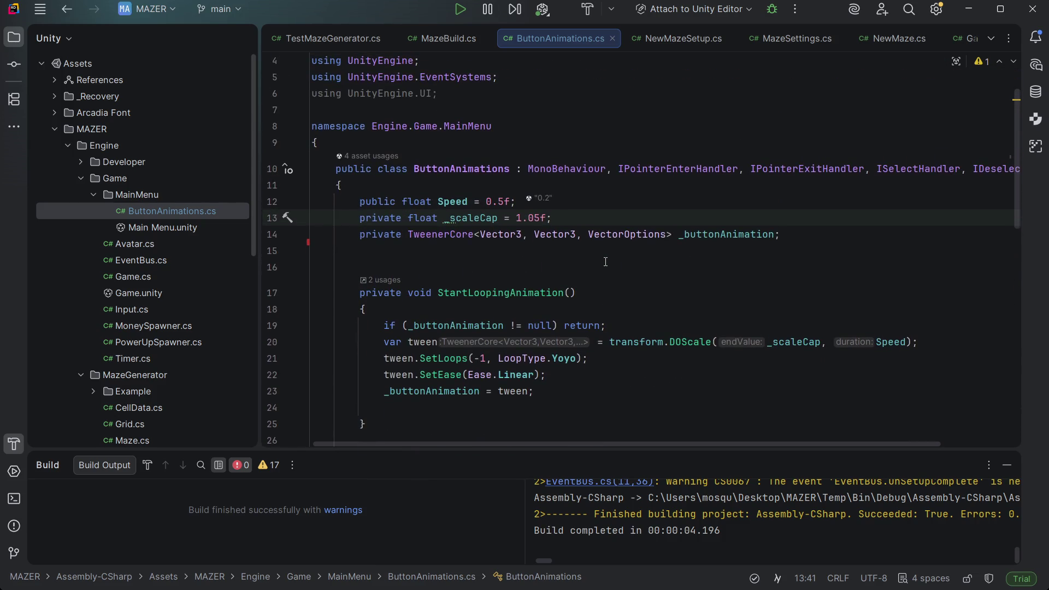
{"action": "scroll", "coordinate": [605, 262], "scroll_direction": "down", "scroll_amount": 1}
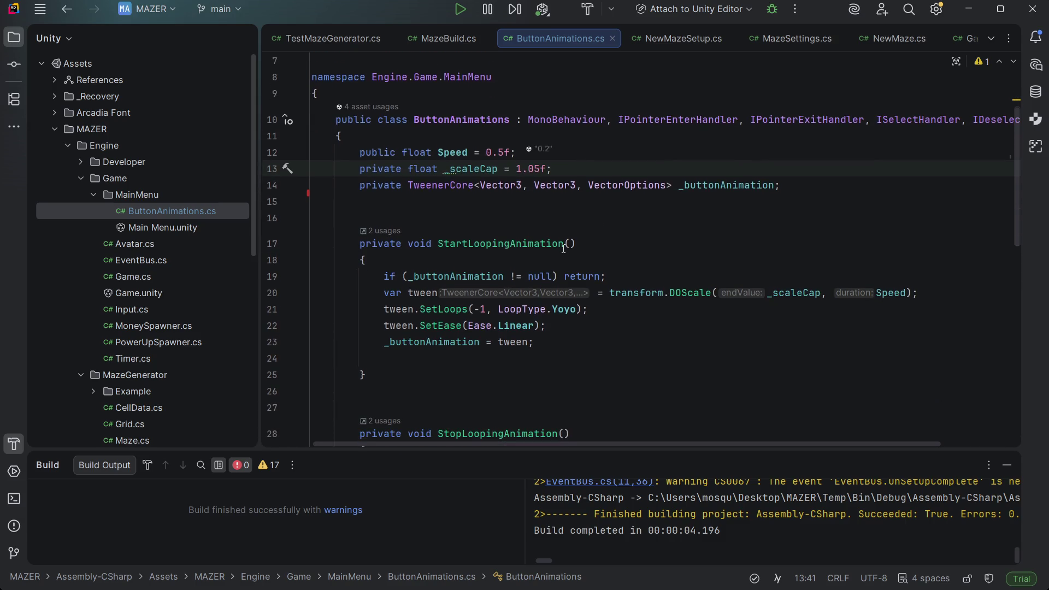
{"action": "mouse_move", "coordinate": [564, 249]}
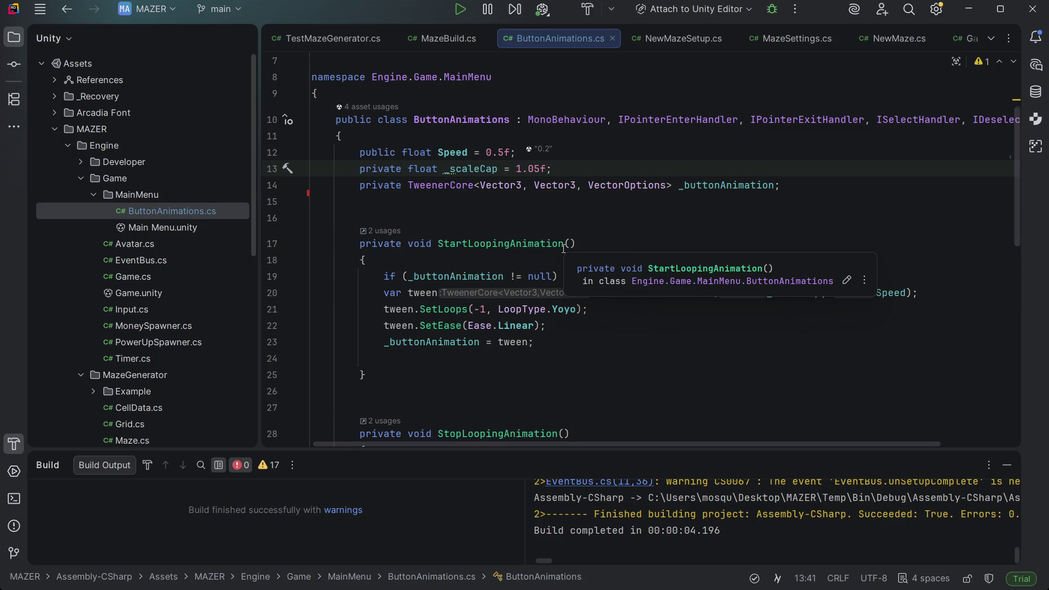
{"action": "scroll", "coordinate": [576, 235], "scroll_direction": "down", "scroll_amount": 1}
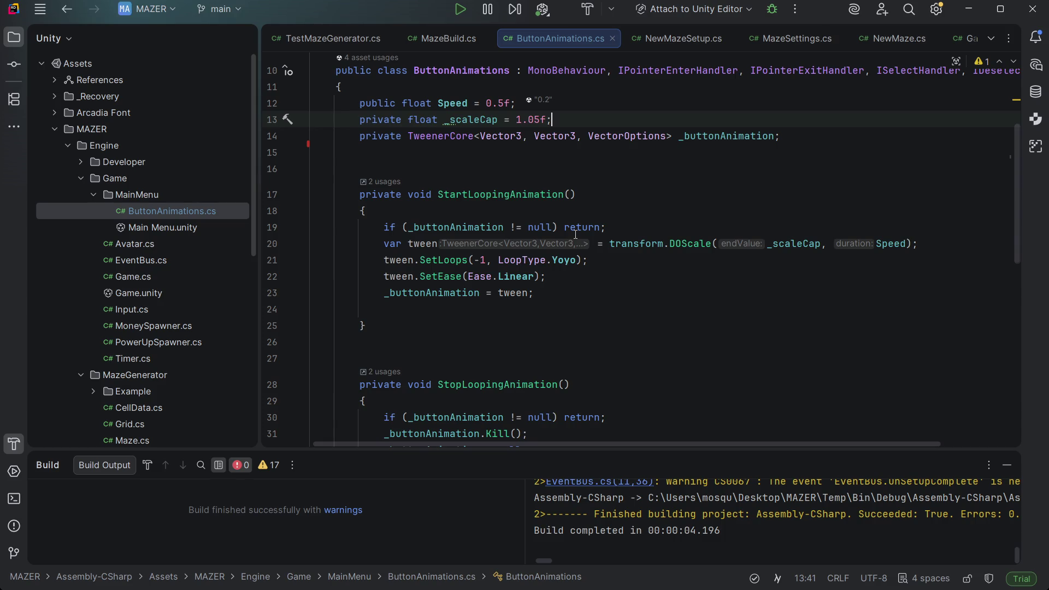
{"action": "scroll", "coordinate": [709, 397], "scroll_direction": "up", "scroll_amount": 2}
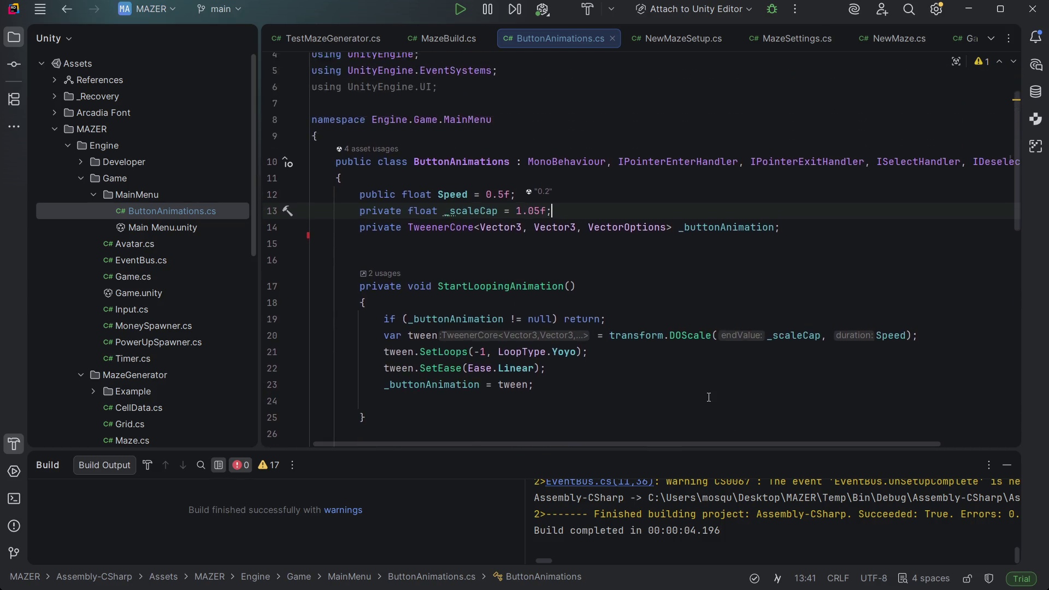
{"action": "scroll", "coordinate": [454, 335], "scroll_direction": "down", "scroll_amount": 4}
Step: Change StopLoopingAnimation's guard to 'if (_buttonAnimation == null) return;'
{"action": "left_click", "coordinate": [445, 304]}
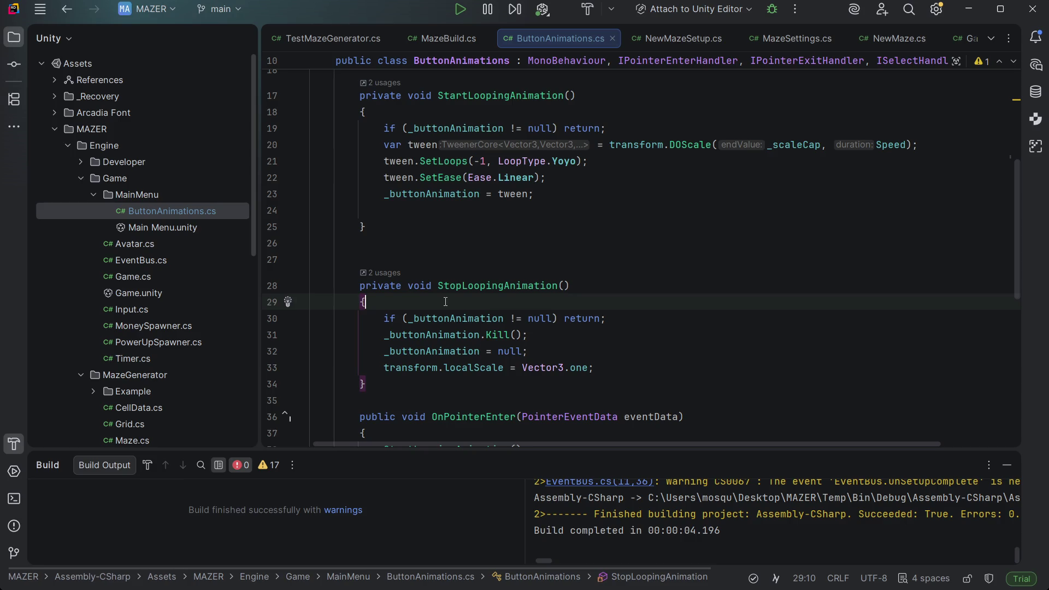
{"action": "left_click", "coordinate": [633, 322]}
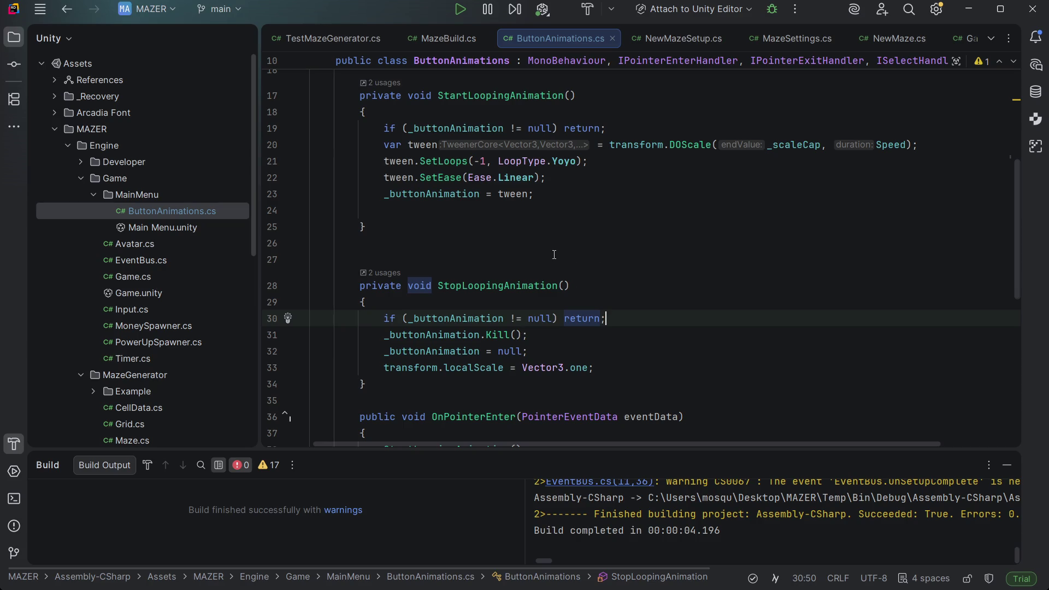
{"action": "scroll", "coordinate": [554, 255], "scroll_direction": "up", "scroll_amount": 3}
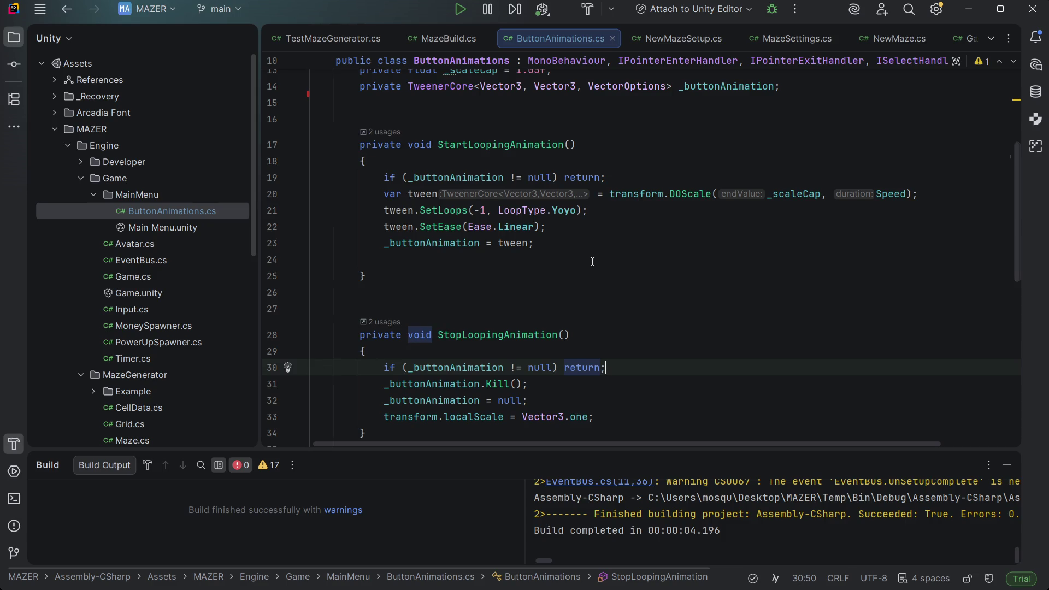
{"action": "left_click", "coordinate": [438, 193]}
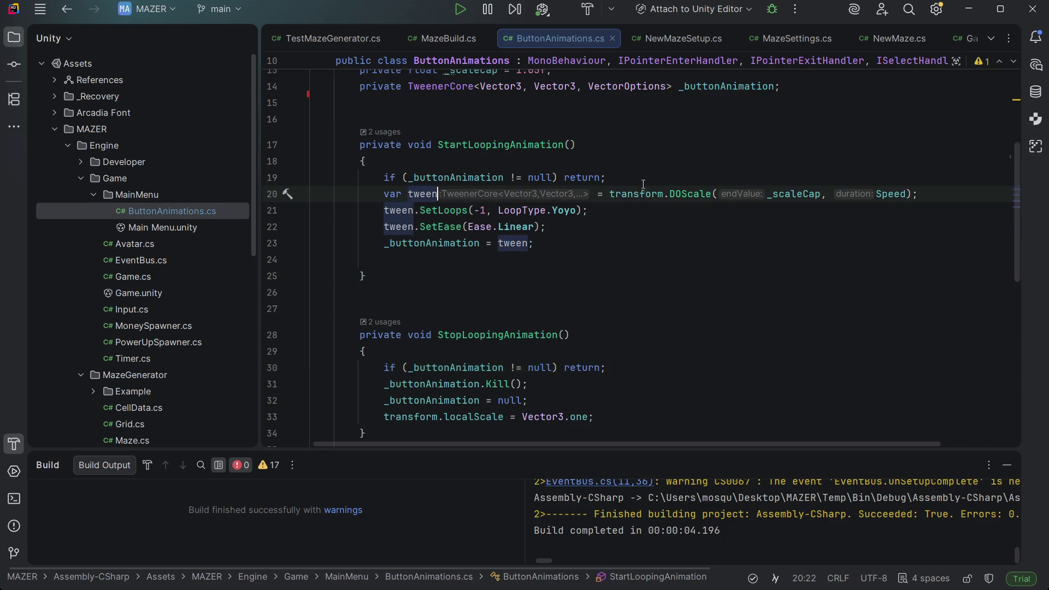
Step: Replace the local 'var tween' declaration on line 20 with the _buttonAnimation field
{"action": "key", "text": "shift+Home"}
{"action": "key", "text": "BackSpace"}
{"action": "type", "text": "_b"}
{"action": "key", "text": "Escape"}
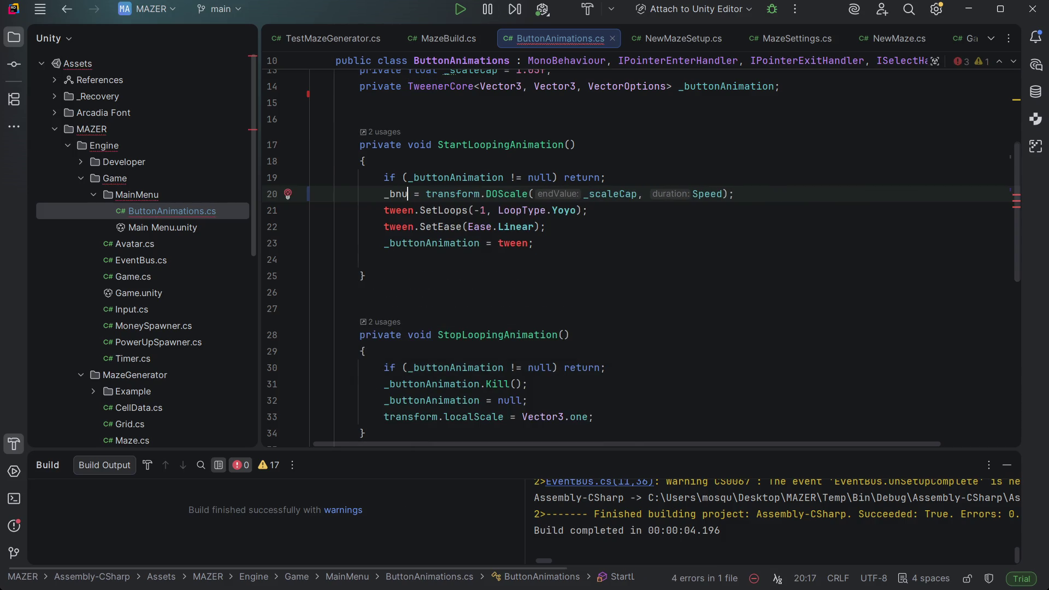
{"action": "key", "text": "ctrl+space"}
{"action": "key", "text": "Return"}
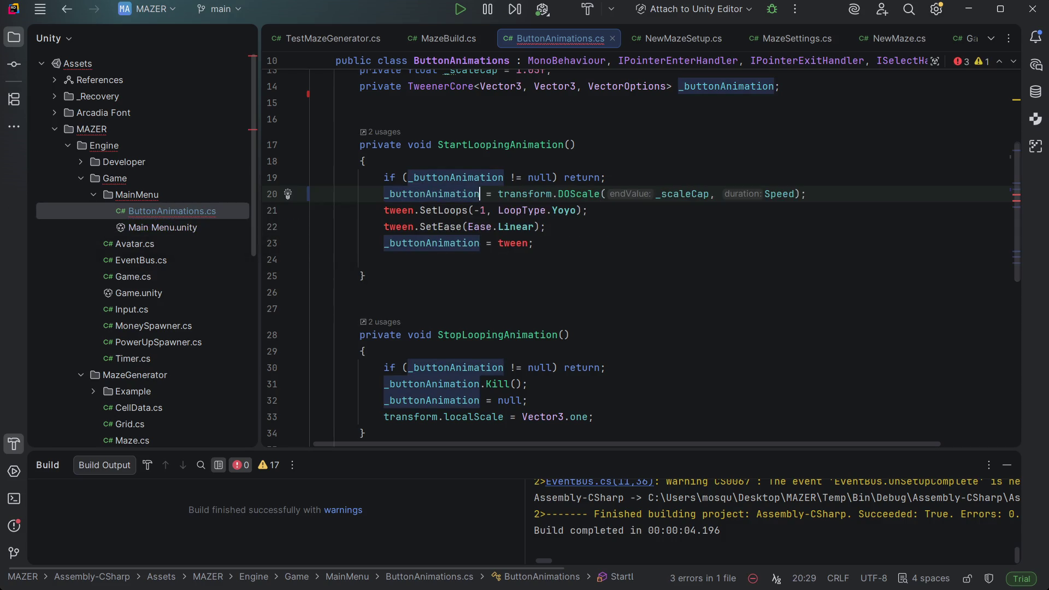
{"action": "key", "text": "Down"}
{"action": "key", "text": "Home"}
{"action": "key", "text": "Home"}
{"action": "key", "text": "shift+Down"}
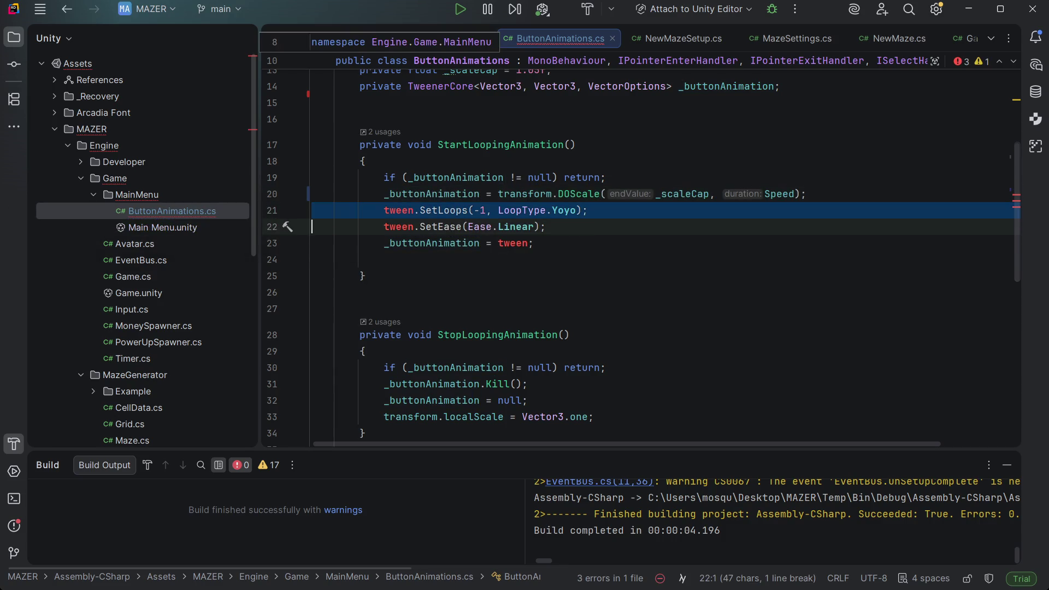
Step: Replace the 'tween' references on lines 21 and 22 with _buttonAnimation
{"action": "left_click", "coordinate": [414, 210]}
{"action": "key", "text": "ctrl+shift+Left"}
{"action": "type", "text": "+"}
{"action": "key", "text": "BackSpace"}
{"action": "type", "text": "_bu"}
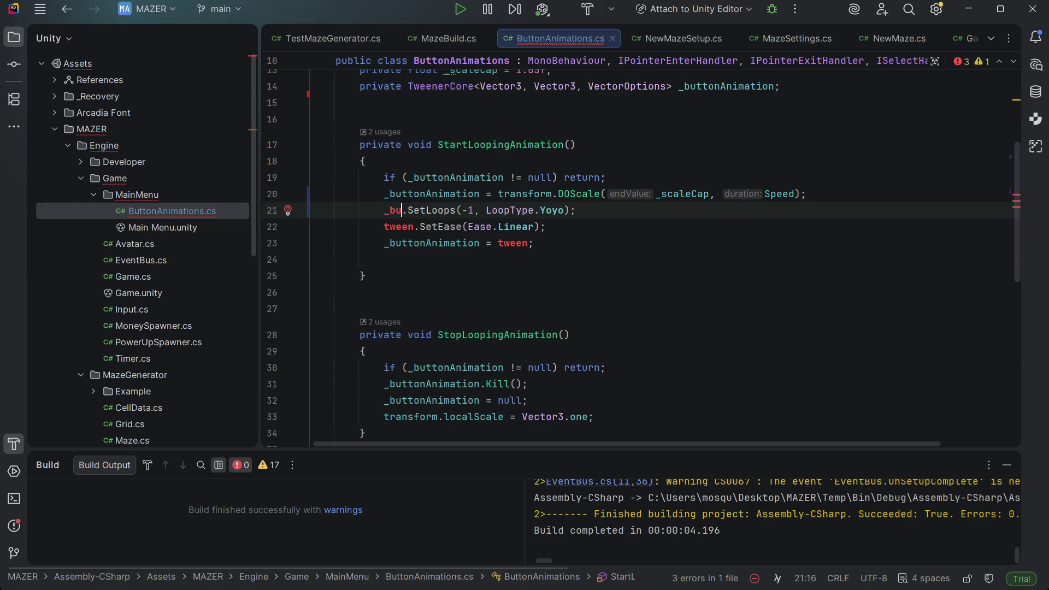
{"action": "key", "text": "ctrl+space"}
{"action": "key", "text": "Return"}
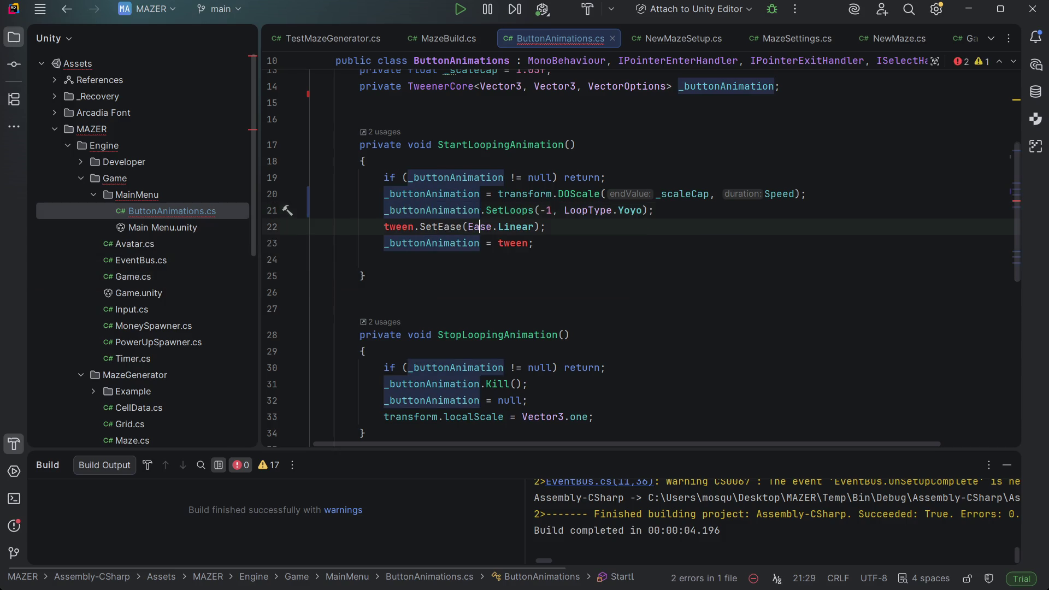
{"action": "key", "text": "shift+Home"}
{"action": "key", "text": "shift+Home"}
{"action": "key", "text": "shift+Home"}
{"action": "key", "text": "ctrl+c"}
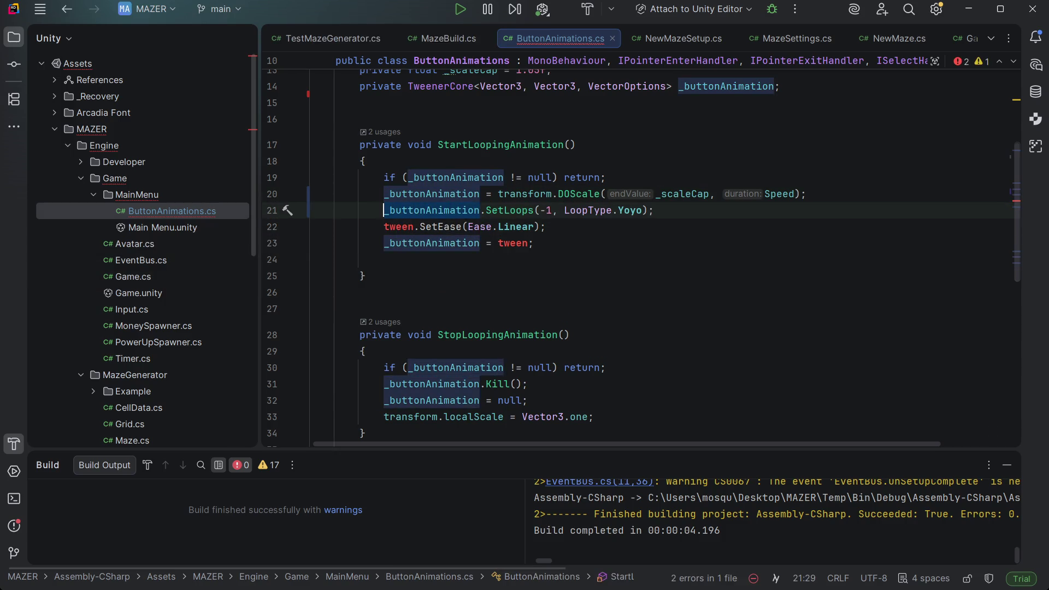
{"action": "key", "text": "Down"}
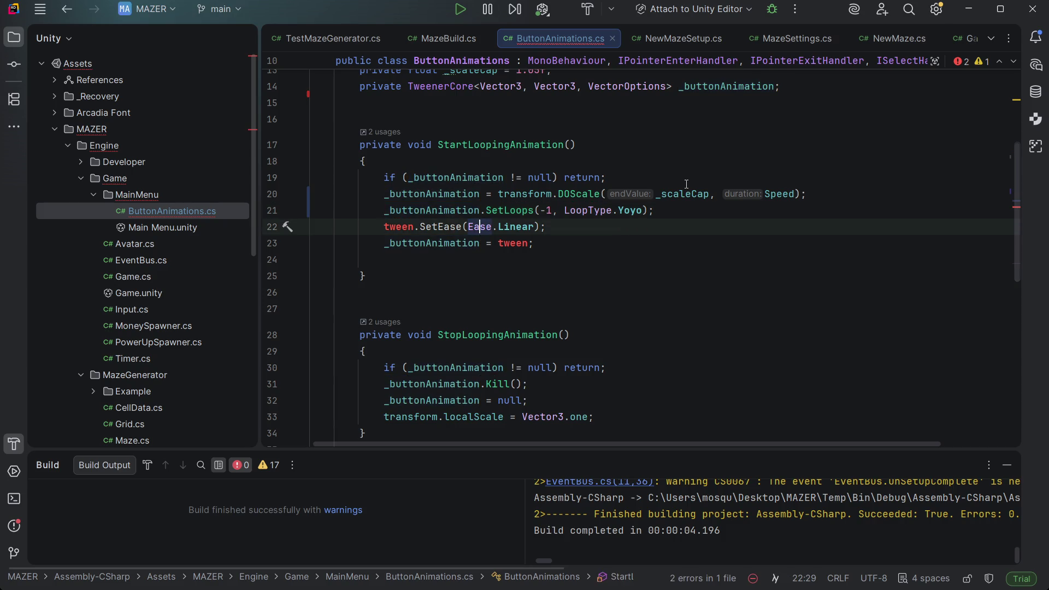
{"action": "key", "text": "Home"}
{"action": "key", "text": "ctrl+shift+Right"}
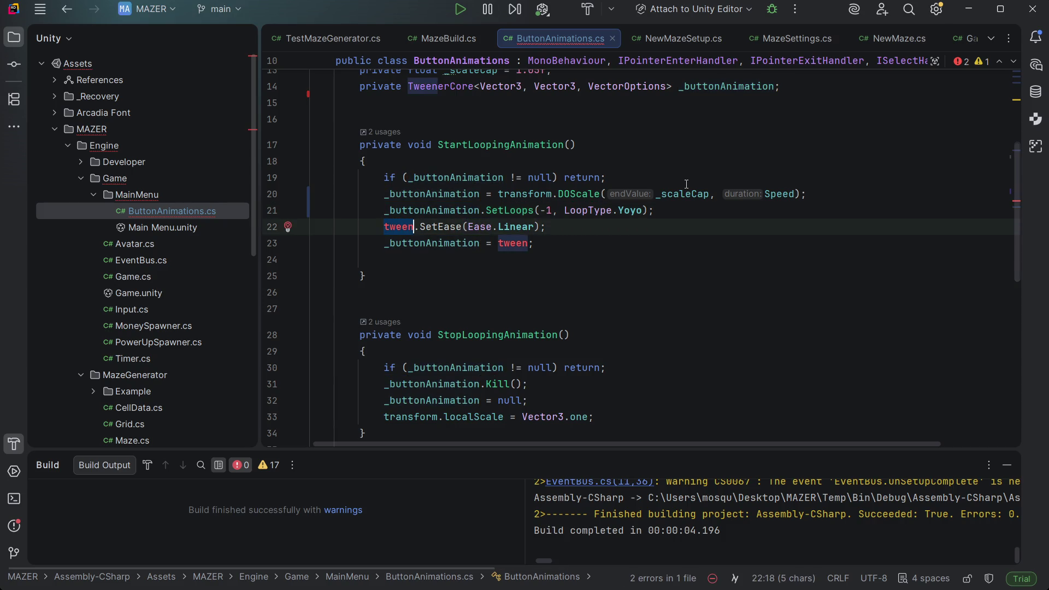
{"action": "key", "text": "ctrl+v"}
Step: Delete the redundant '_buttonAnimation = tween;' line and its leftover blank line
{"action": "key", "text": "Down"}
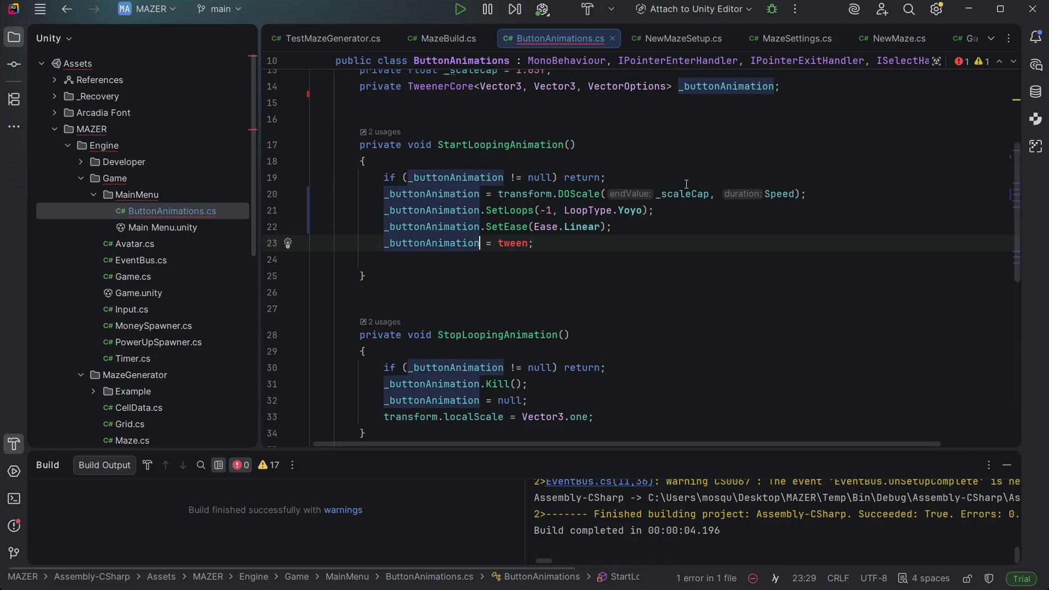
{"action": "key", "text": "ctrl+x"}
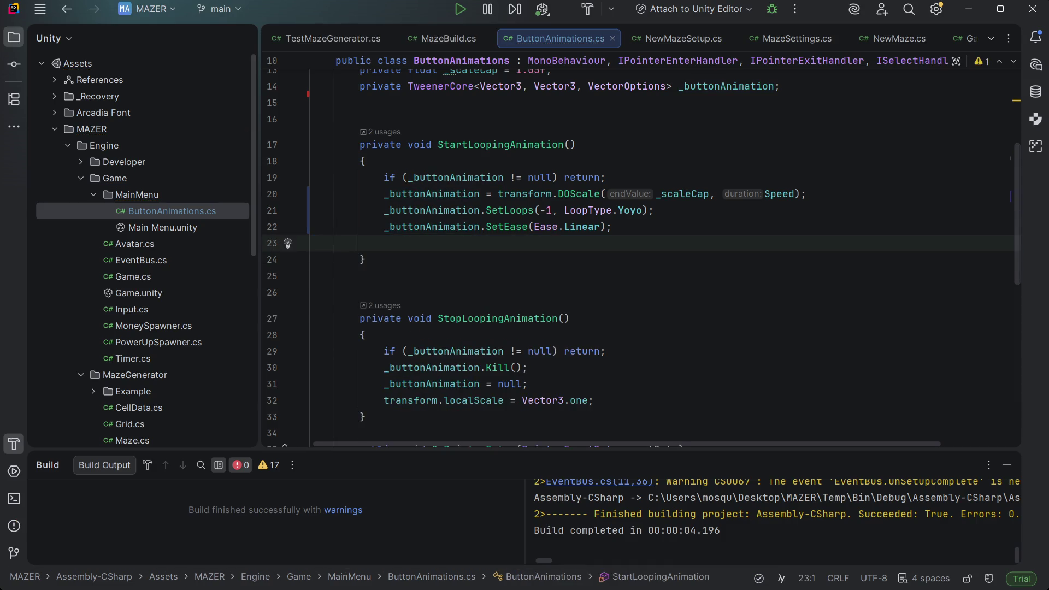
{"action": "key", "text": "BackSpace"}
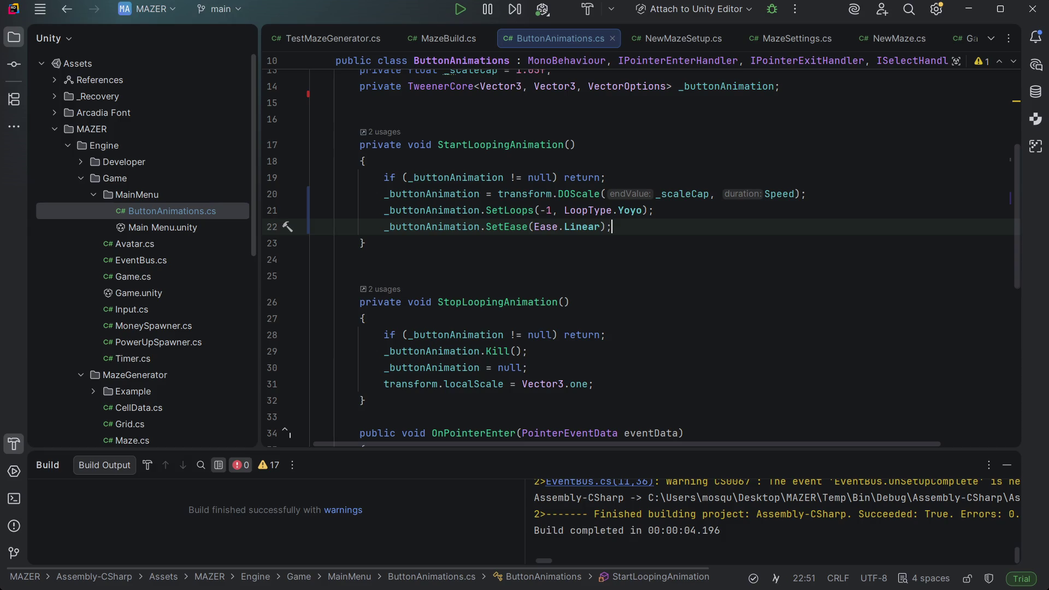
{"action": "scroll", "coordinate": [642, 254], "scroll_direction": "down", "scroll_amount": 1}
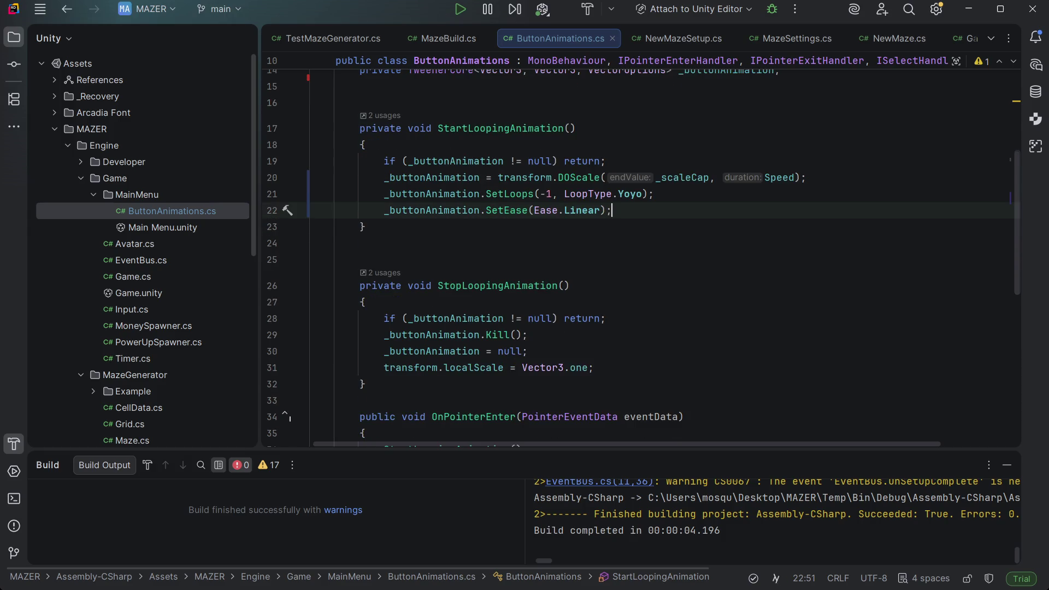
{"action": "scroll", "coordinate": [641, 254], "scroll_direction": "down", "scroll_amount": 2}
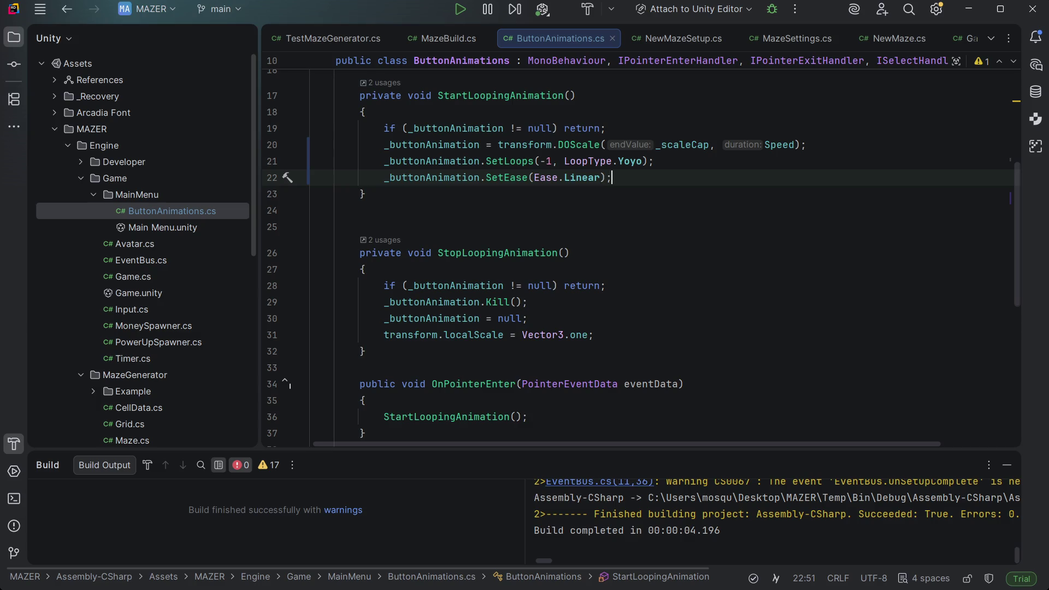
{"action": "scroll", "coordinate": [641, 254], "scroll_direction": "down", "scroll_amount": 5}
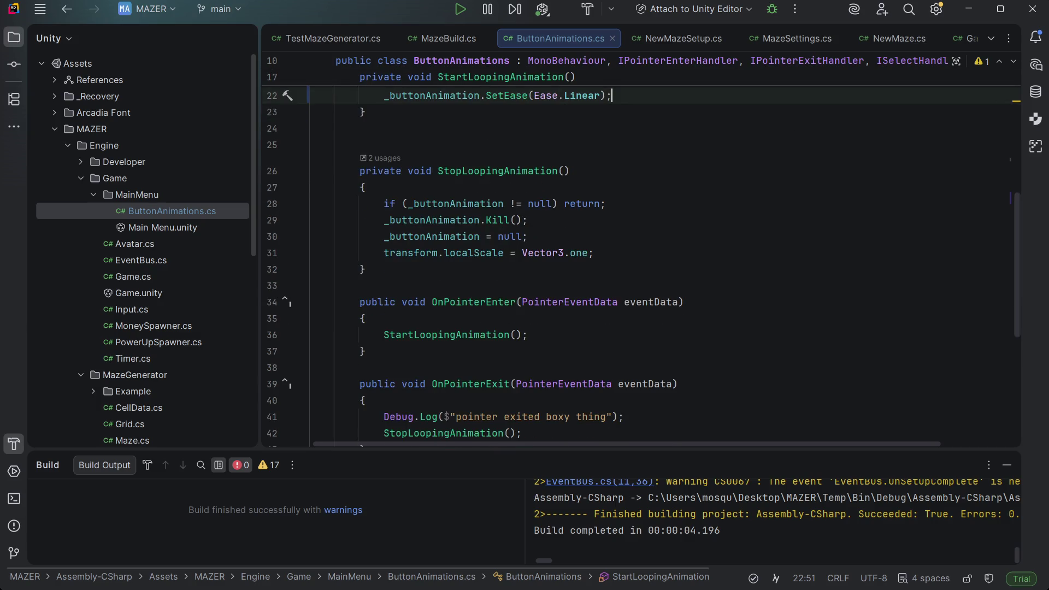
{"action": "scroll", "coordinate": [641, 254], "scroll_direction": "up", "scroll_amount": 3}
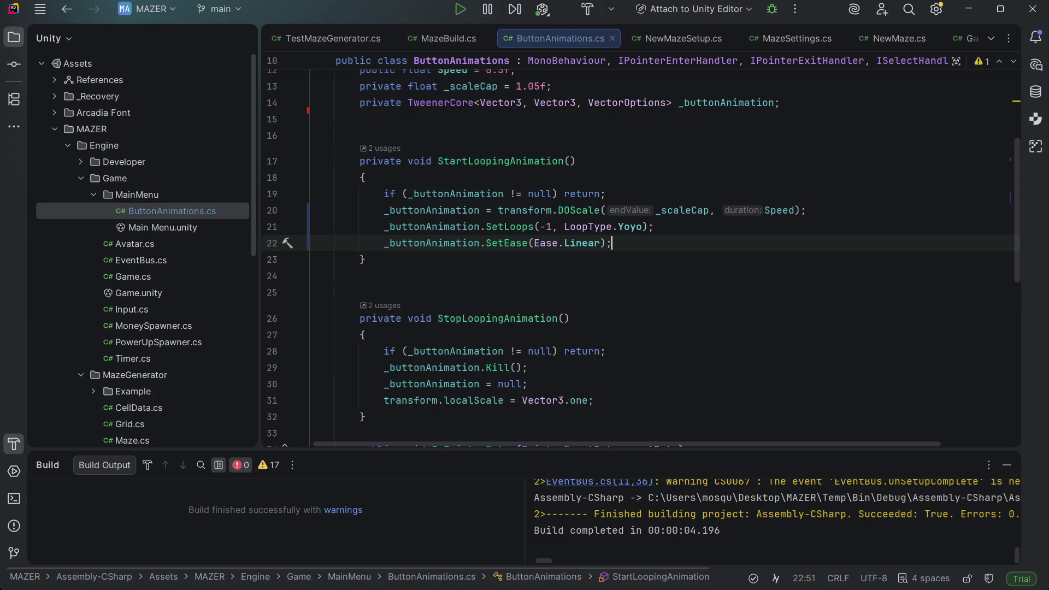
Step: Rebuild the solution, which succeeds with 17 warnings and no errors
{"action": "key", "text": "Down"}
{"action": "key", "text": "Down"}
{"action": "key", "text": "Down"}
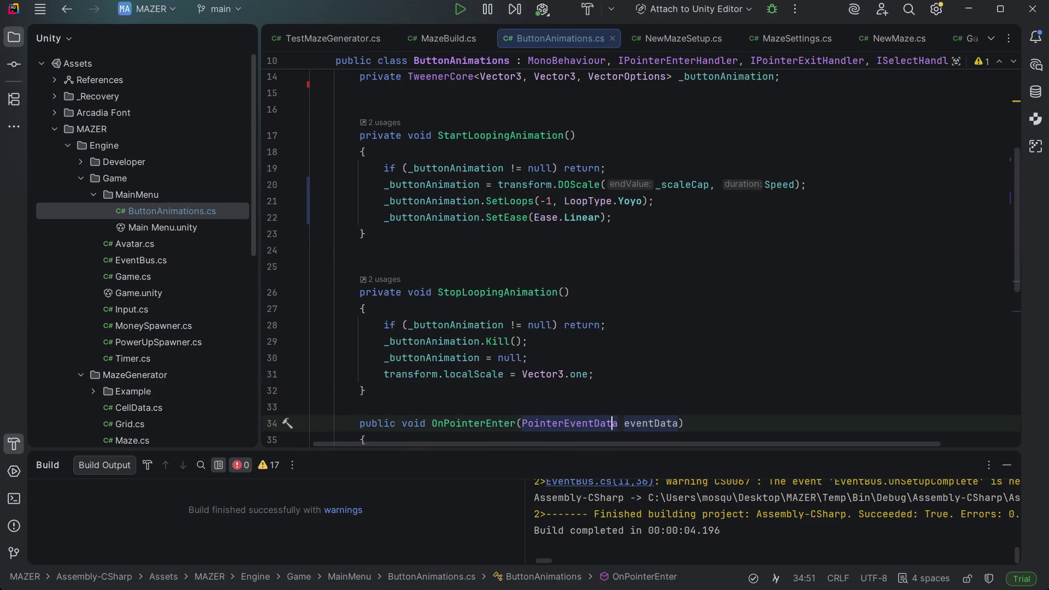
{"action": "scroll", "coordinate": [641, 259], "scroll_direction": "down", "scroll_amount": 1}
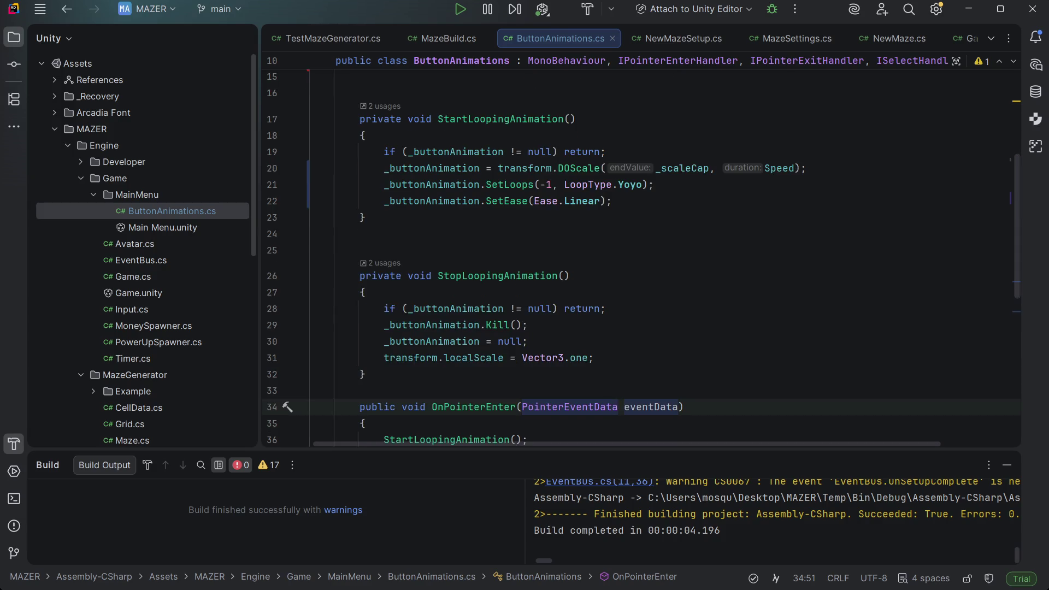
{"action": "scroll", "coordinate": [641, 265], "scroll_direction": "down", "scroll_amount": 1}
{"action": "scroll", "coordinate": [644, 257], "scroll_direction": "down", "scroll_amount": 1}
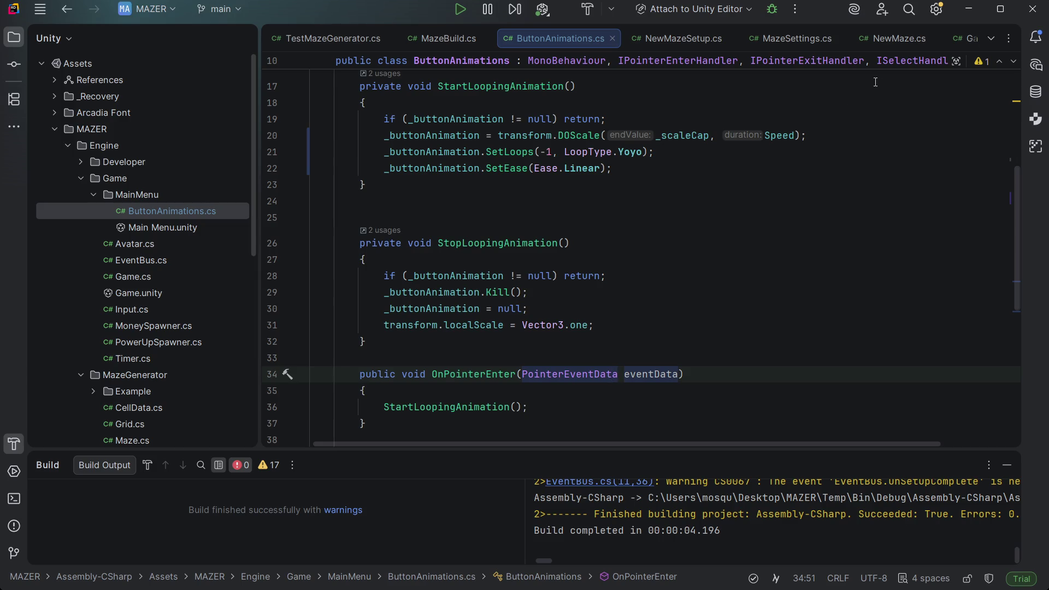
{"action": "left_click", "coordinate": [588, 6]}
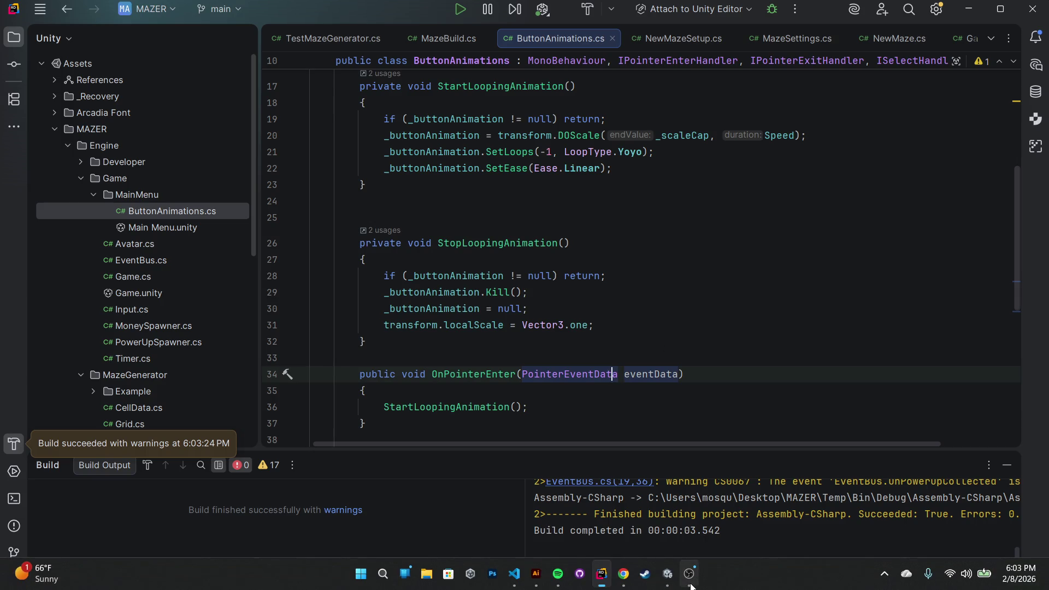
{"action": "left_click", "coordinate": [688, 583]}
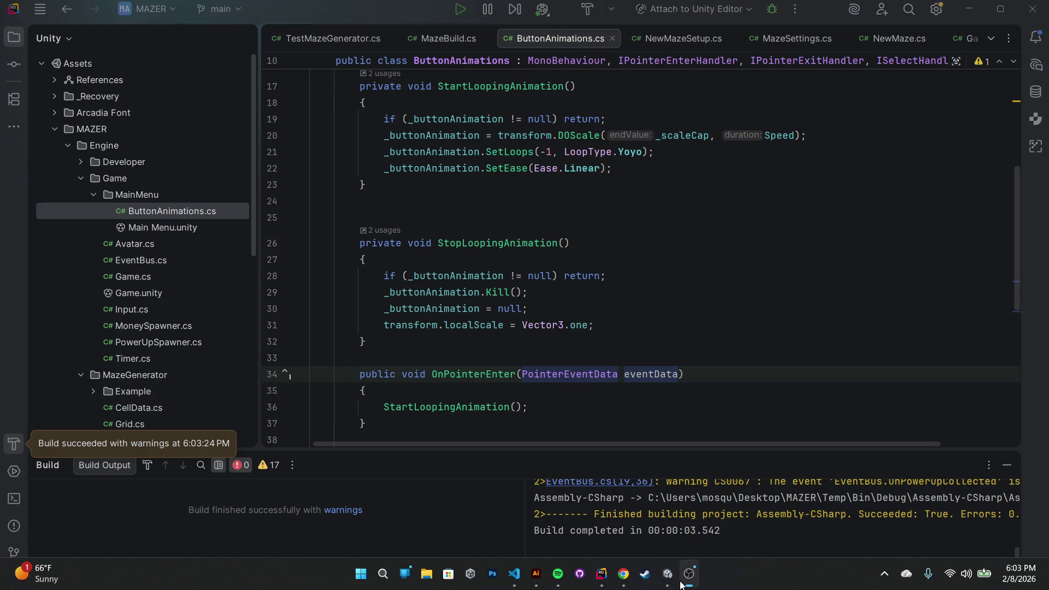
{"action": "mouse_move", "coordinate": [667, 573]}
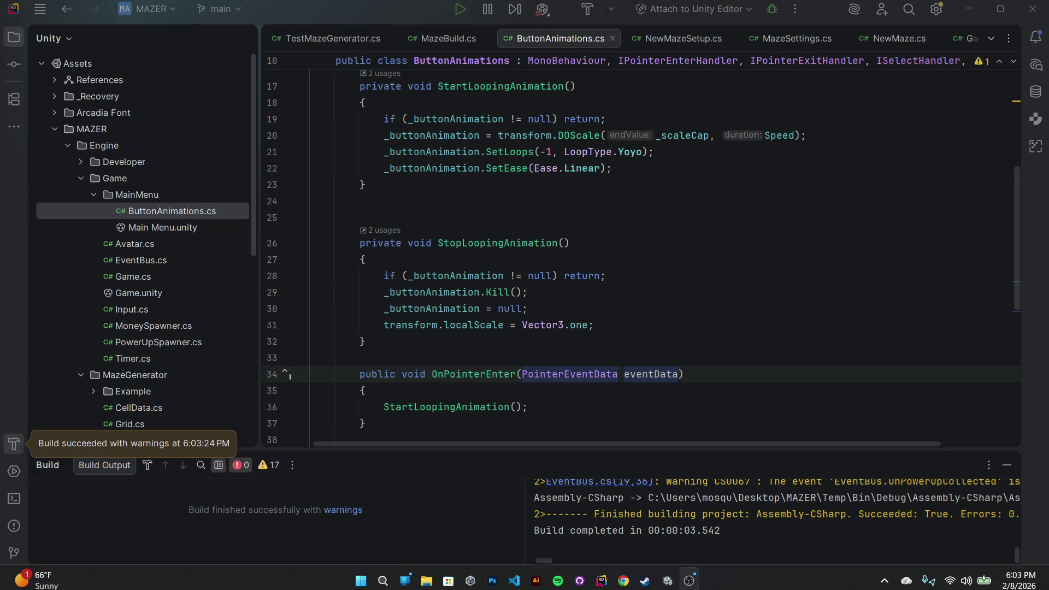
Step: Maximize Unity, play-test the menu buttons, clear the Console, then stop and return to Rider
{"action": "left_click", "coordinate": [668, 580]}
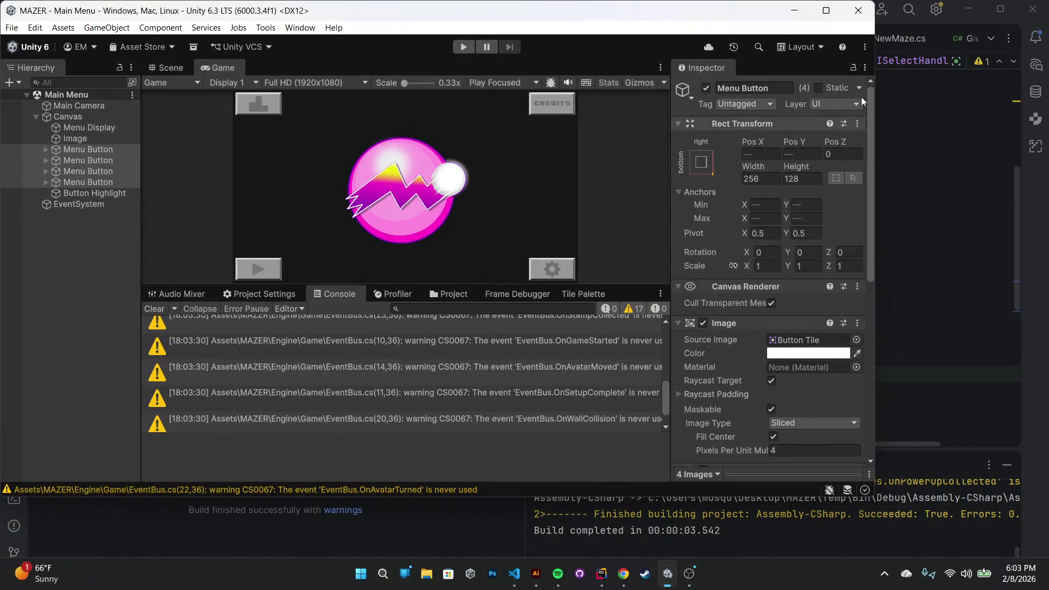
{"action": "left_click", "coordinate": [826, 11]}
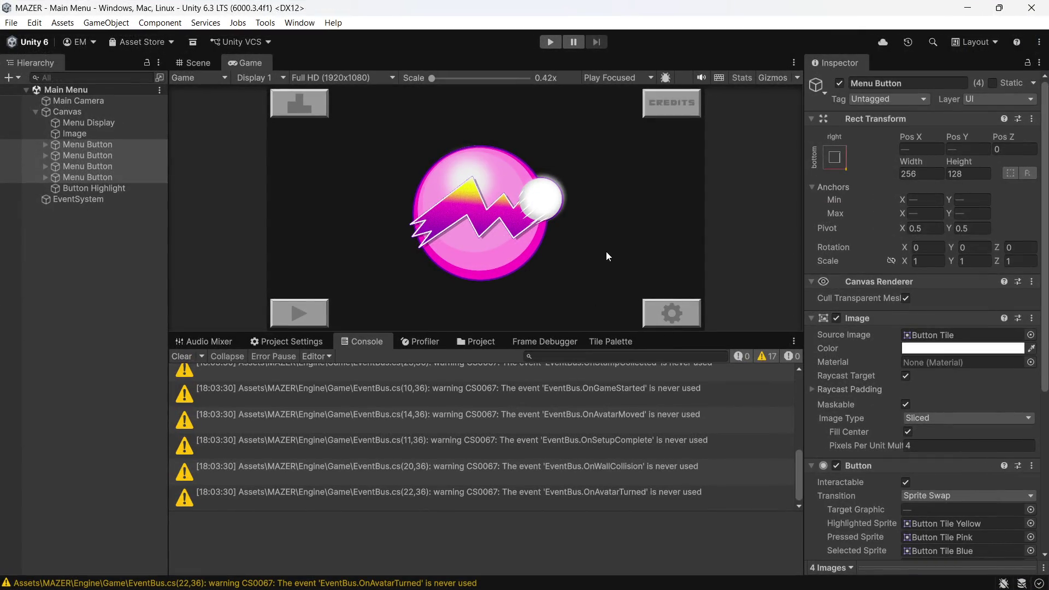
{"action": "left_click", "coordinate": [551, 42]}
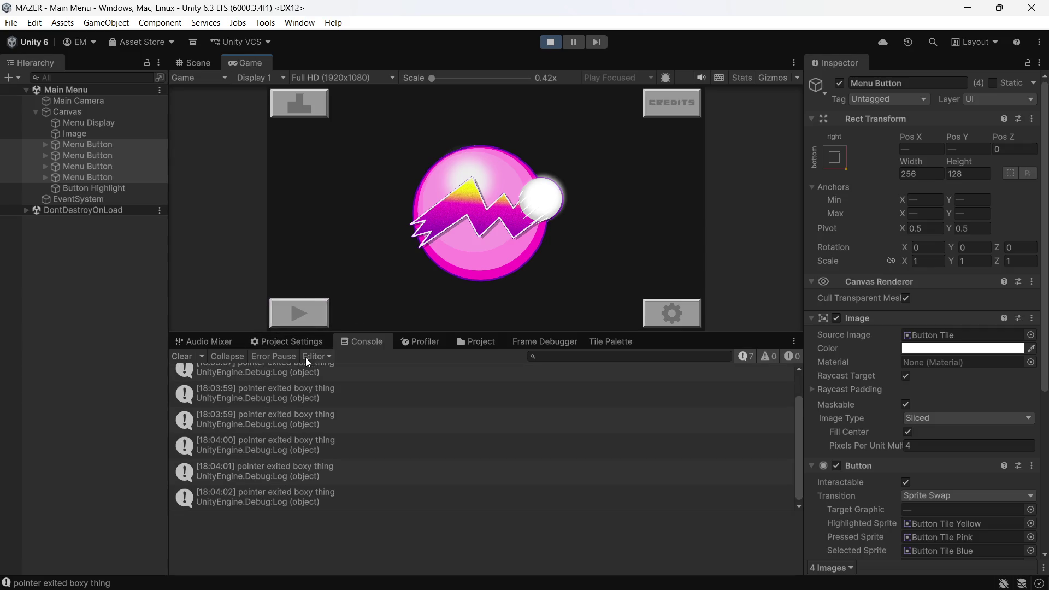
{"action": "left_click", "coordinate": [184, 356]}
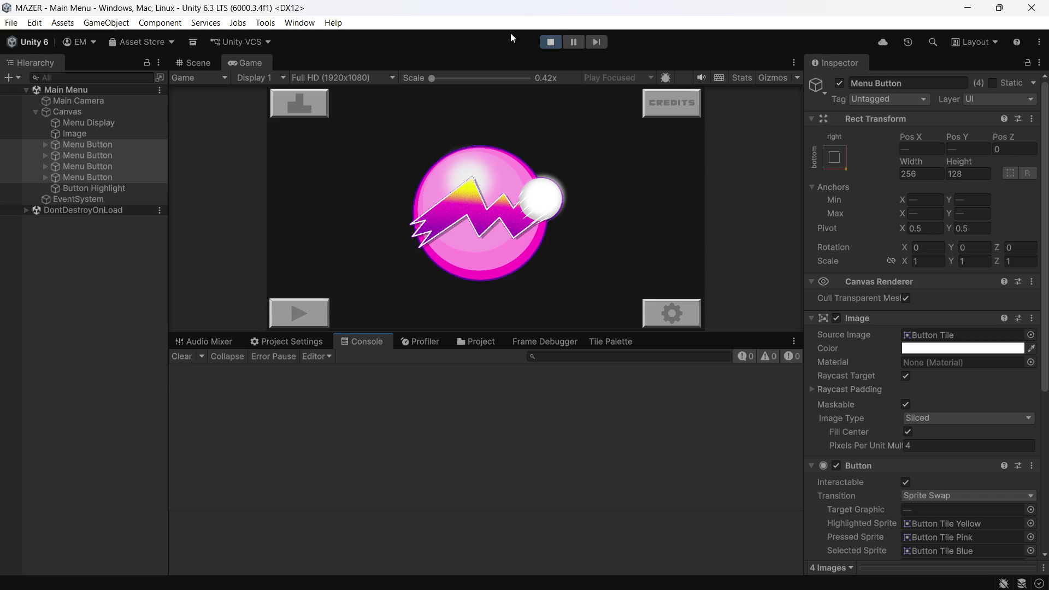
{"action": "left_click", "coordinate": [551, 41]}
{"action": "mouse_move", "coordinate": [514, 582]}
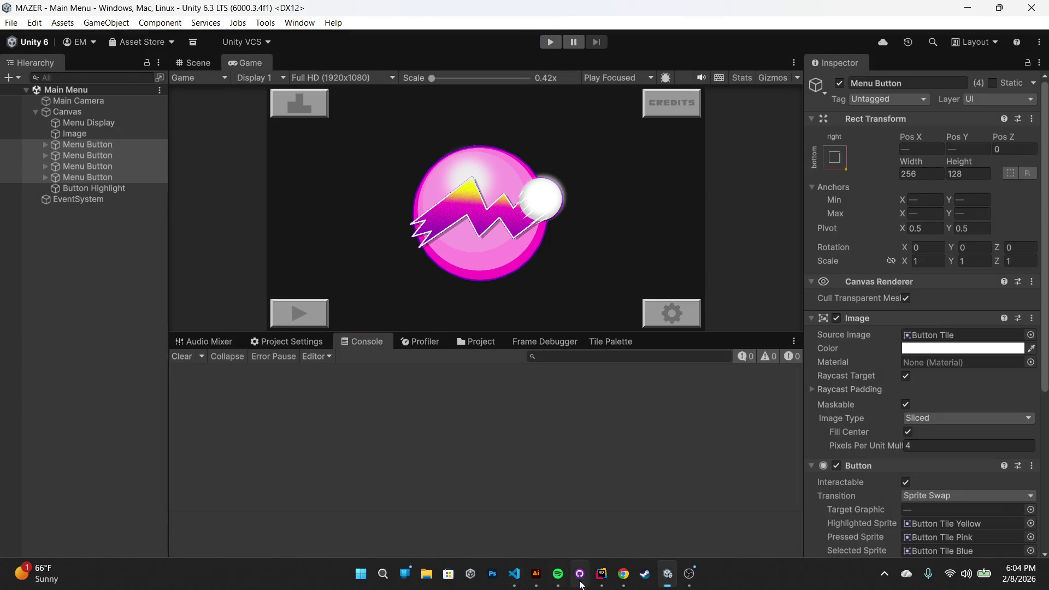
{"action": "left_click", "coordinate": [601, 574]}
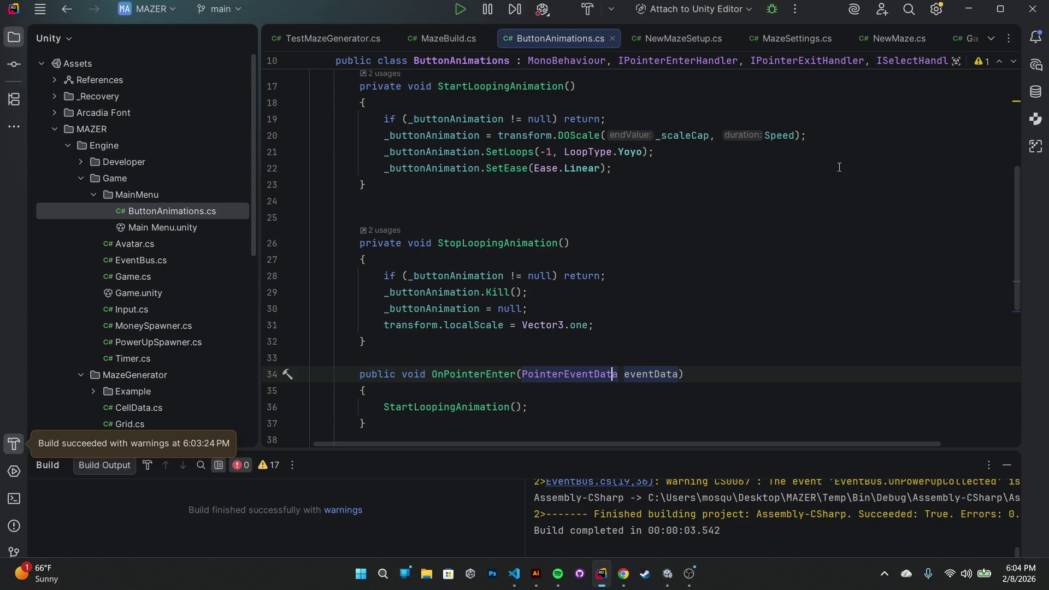
Step: Comment out the OnDeselect method on lines 50–53
{"action": "scroll", "coordinate": [704, 224], "scroll_direction": "down", "scroll_amount": 2}
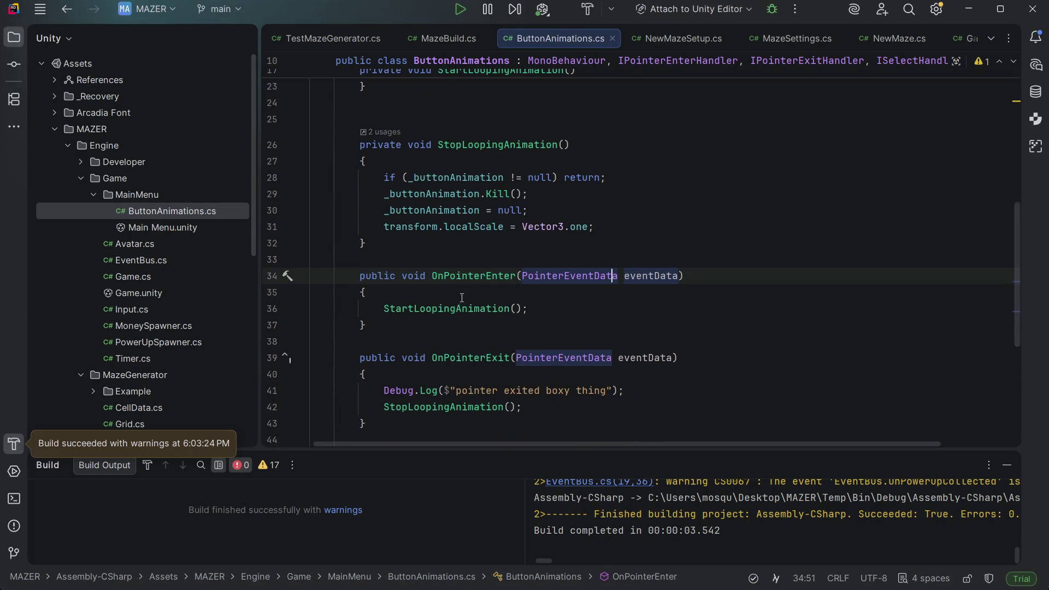
{"action": "left_click", "coordinate": [563, 311]}
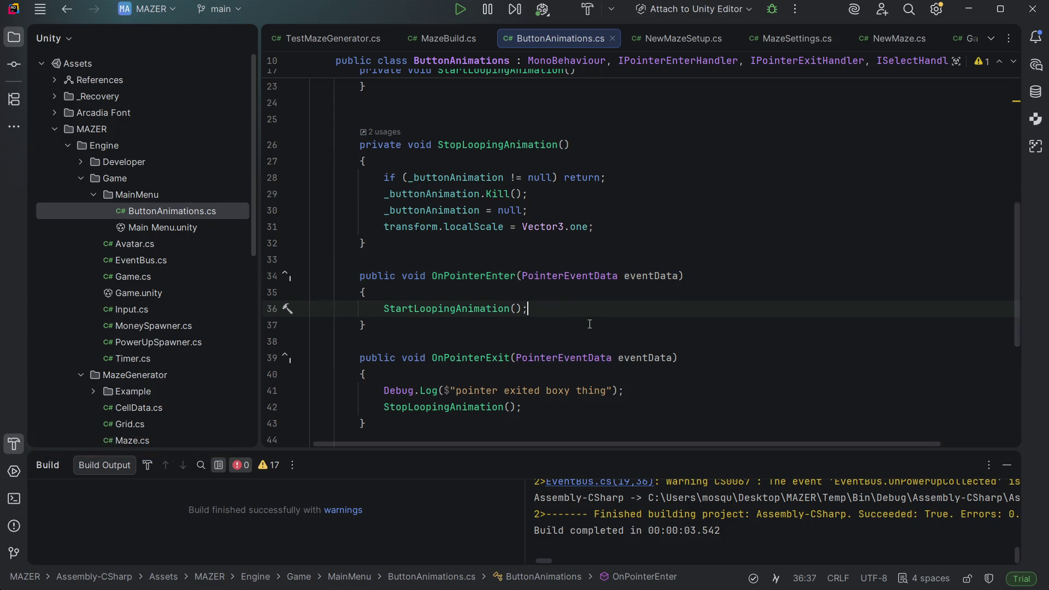
{"action": "scroll", "coordinate": [590, 326], "scroll_direction": "down", "scroll_amount": 5}
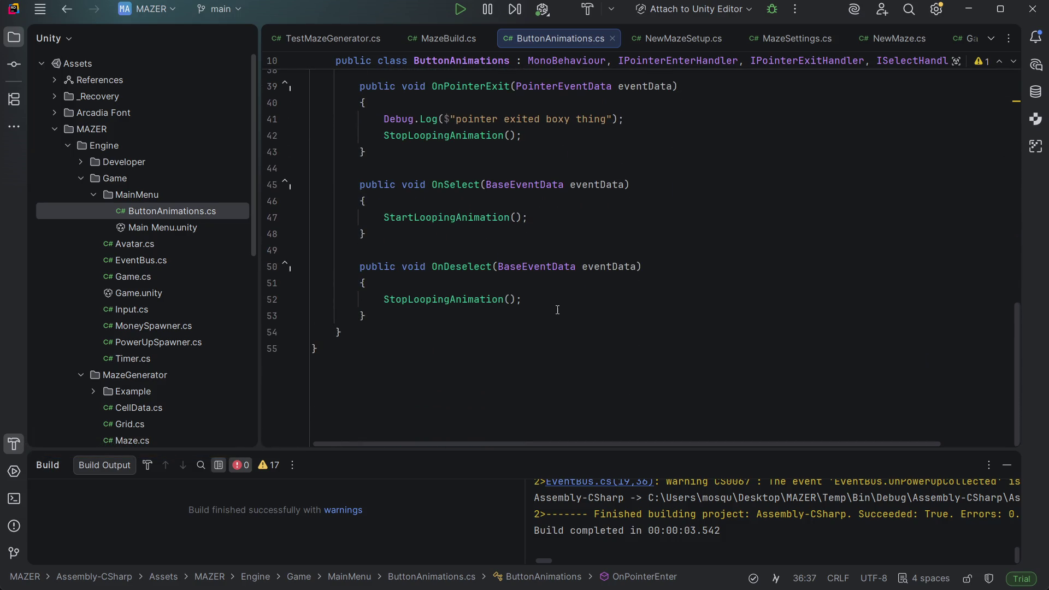
{"action": "left_click", "coordinate": [562, 299]}
{"action": "left_click_drag", "start_coordinate": [385, 315], "coordinate": [279, 267]}
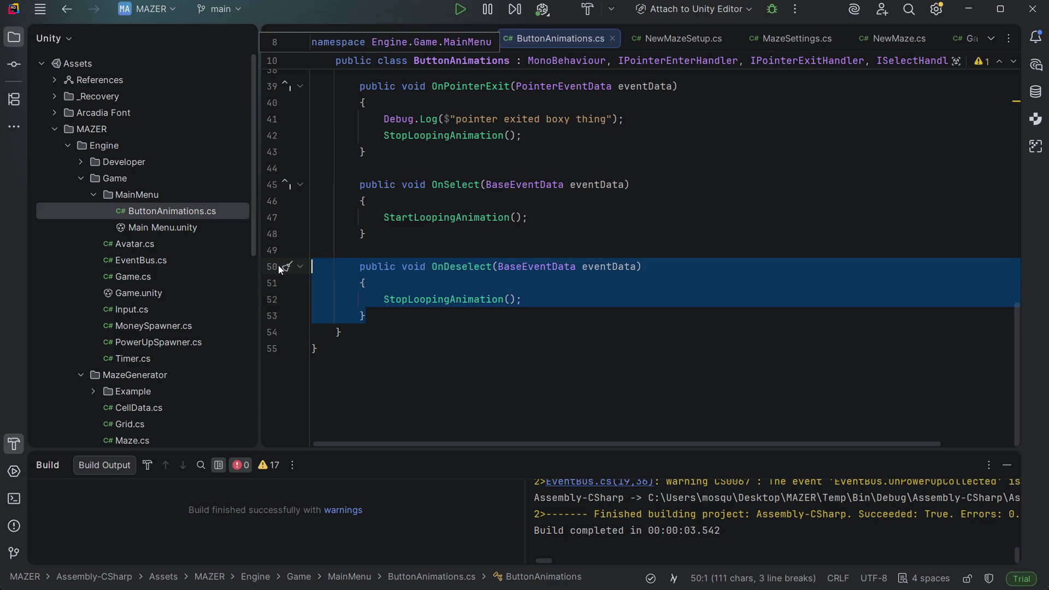
{"action": "key", "text": "ctrl+slash"}
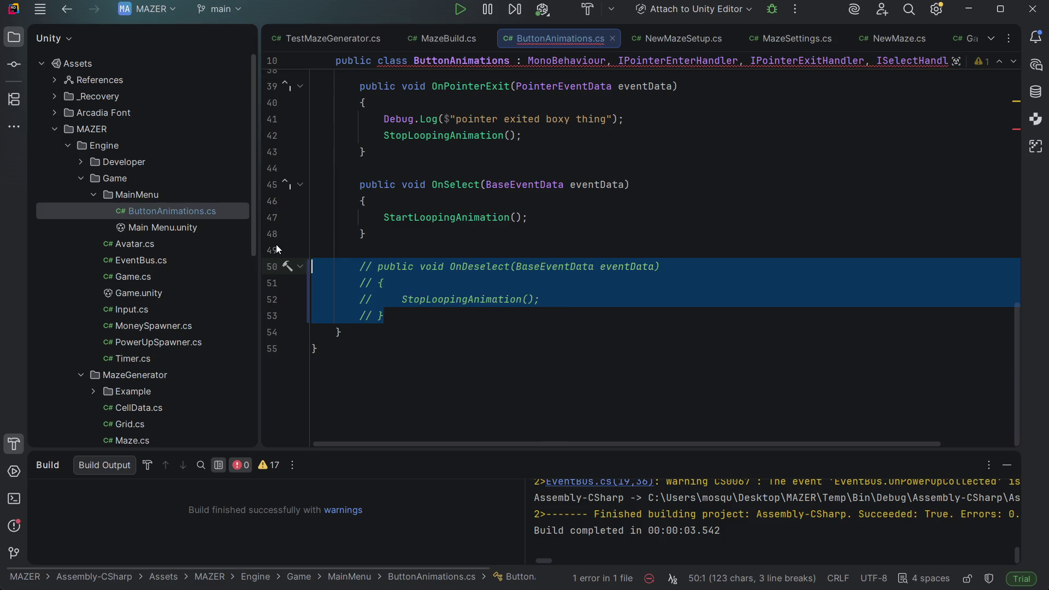
Step: Remove ', ISelectHandler, IDeselectHandler' from the ButtonAnimations class declaration
{"action": "scroll", "coordinate": [846, 332], "scroll_direction": "up", "scroll_amount": 3}
{"action": "scroll", "coordinate": [846, 332], "scroll_direction": "up", "scroll_amount": 9}
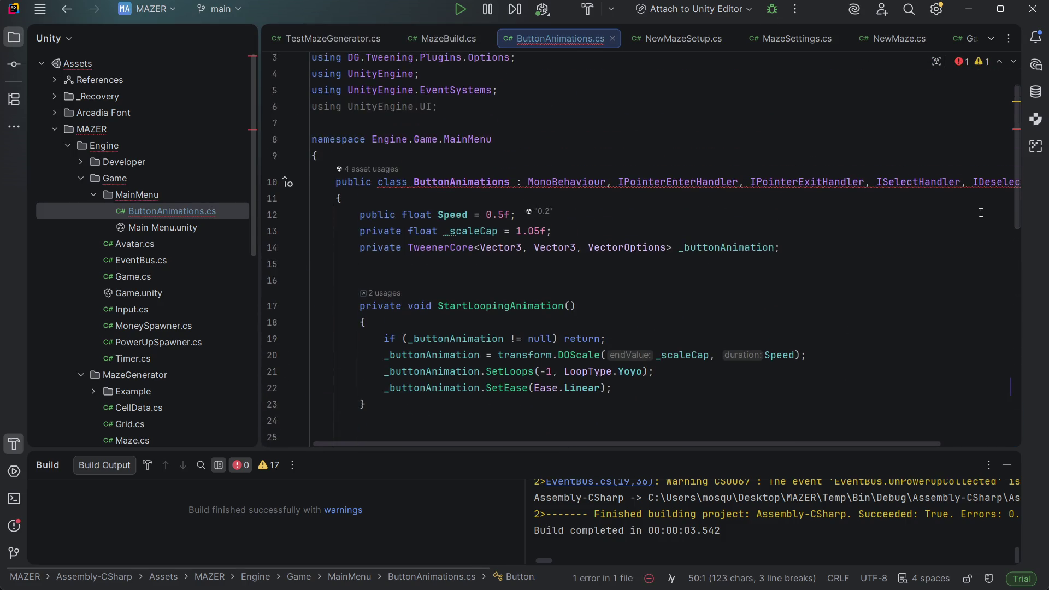
{"action": "mouse_move", "coordinate": [964, 182]}
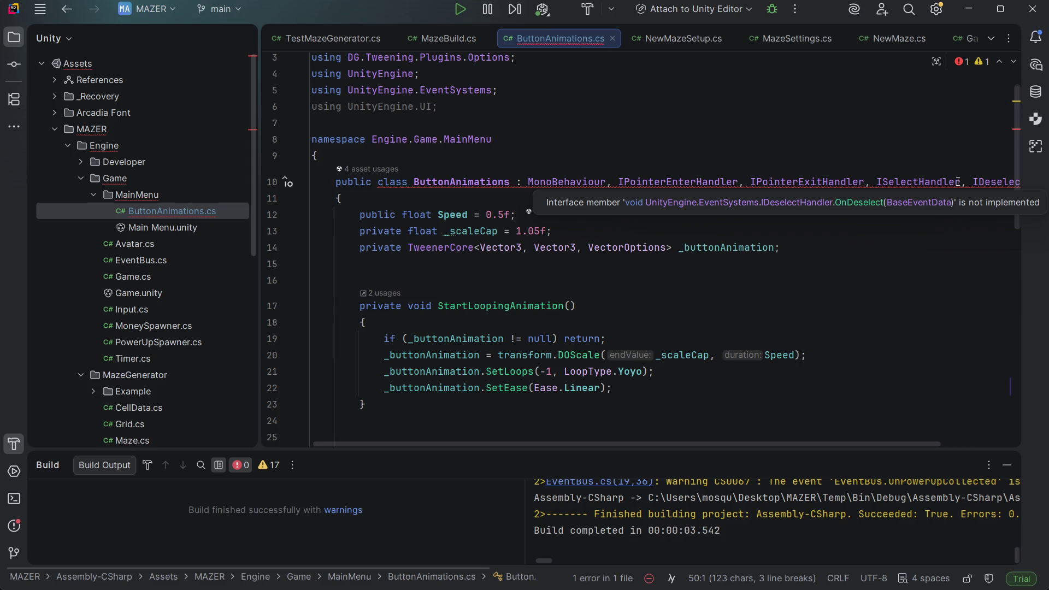
{"action": "mouse_move", "coordinate": [863, 183]}
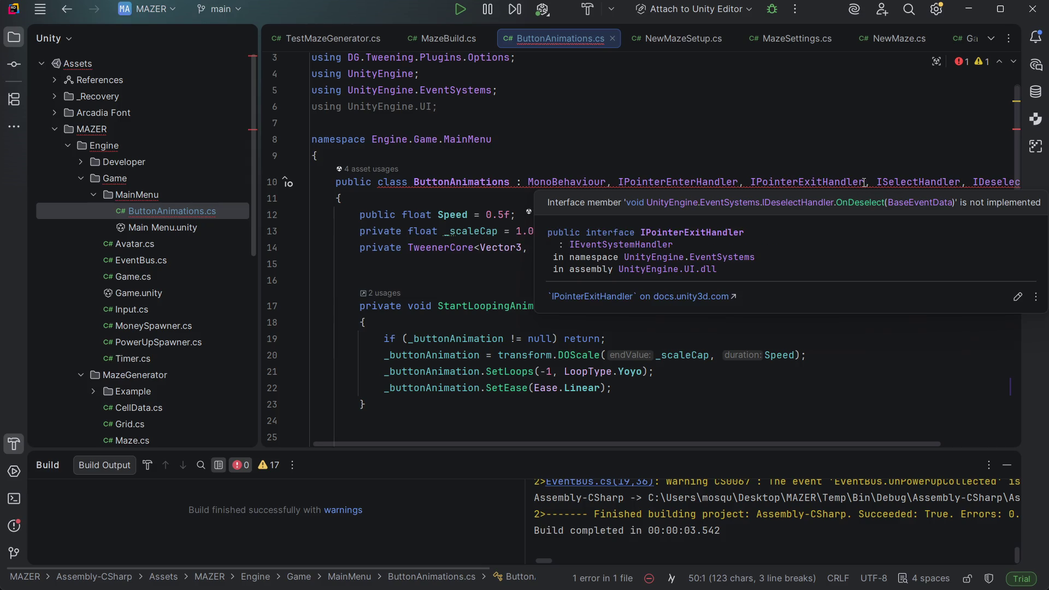
{"action": "left_click_drag", "start_coordinate": [866, 182], "coordinate": [1043, 184]}
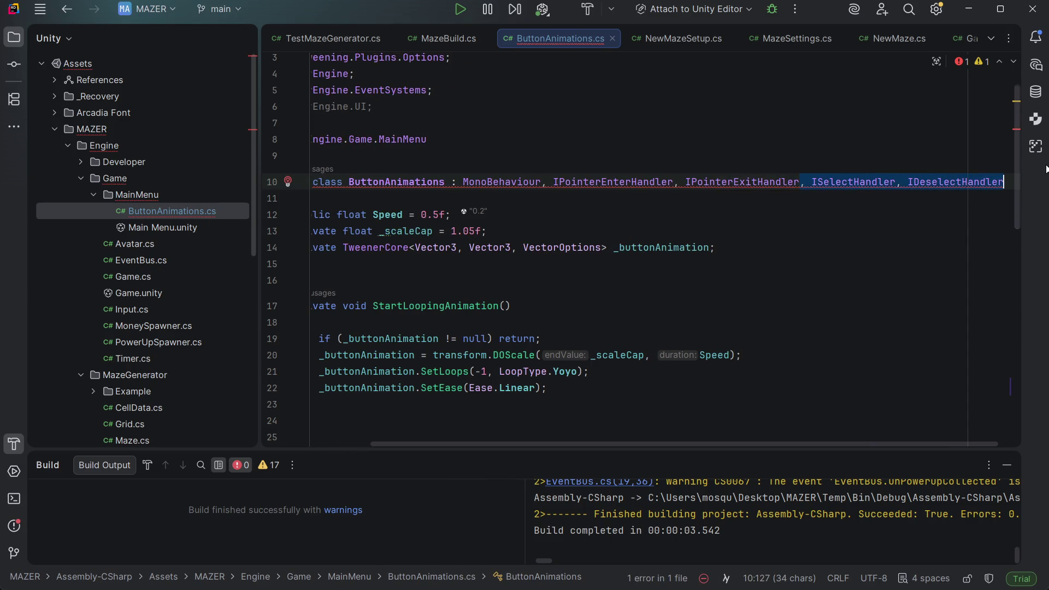
{"action": "key", "text": "BackSpace"}
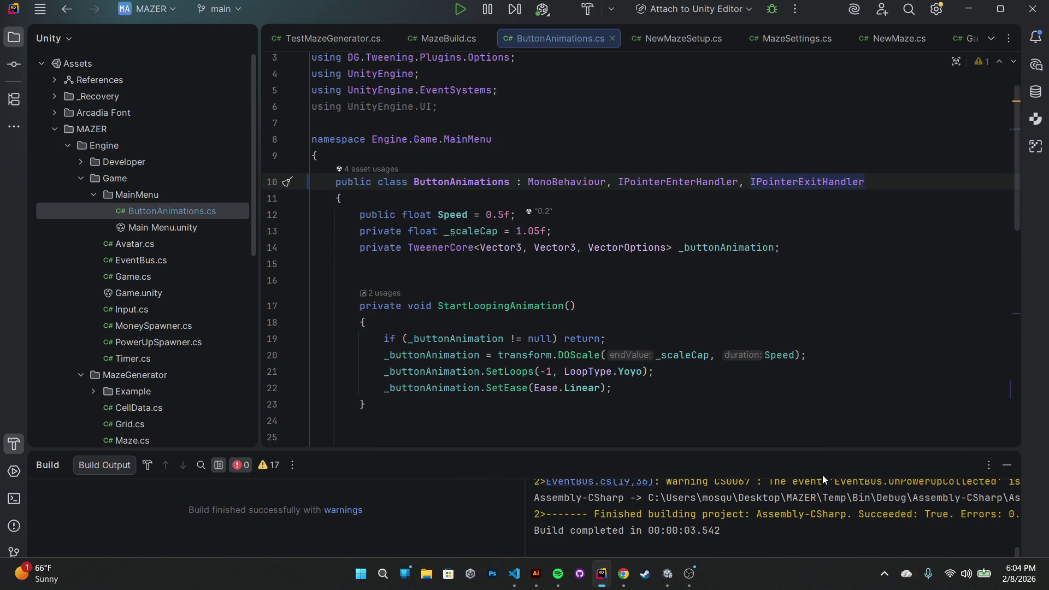
Step: Delete the OnSelect method and the commented-out OnDeselect code
{"action": "scroll", "coordinate": [718, 201], "scroll_direction": "down", "scroll_amount": 5}
{"action": "scroll", "coordinate": [717, 201], "scroll_direction": "down", "scroll_amount": 6}
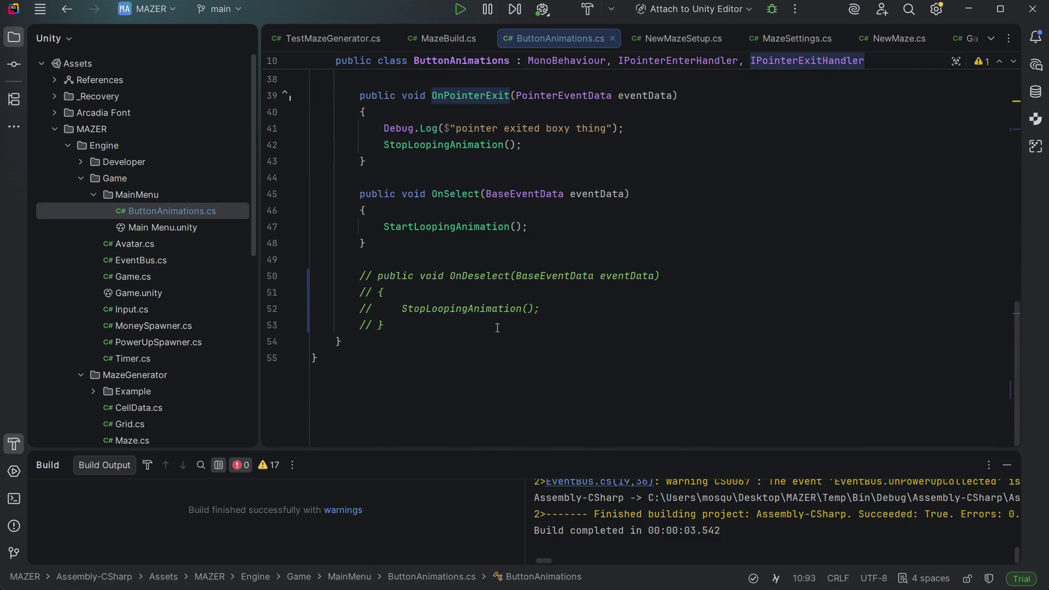
{"action": "scroll", "coordinate": [390, 399], "scroll_direction": "up", "scroll_amount": 2}
{"action": "mouse_move", "coordinate": [393, 425]}
{"action": "left_mouse_down"}
{"action": "mouse_move", "coordinate": [267, 303]}
{"action": "mouse_move", "coordinate": [264, 287]}
{"action": "left_mouse_up"}
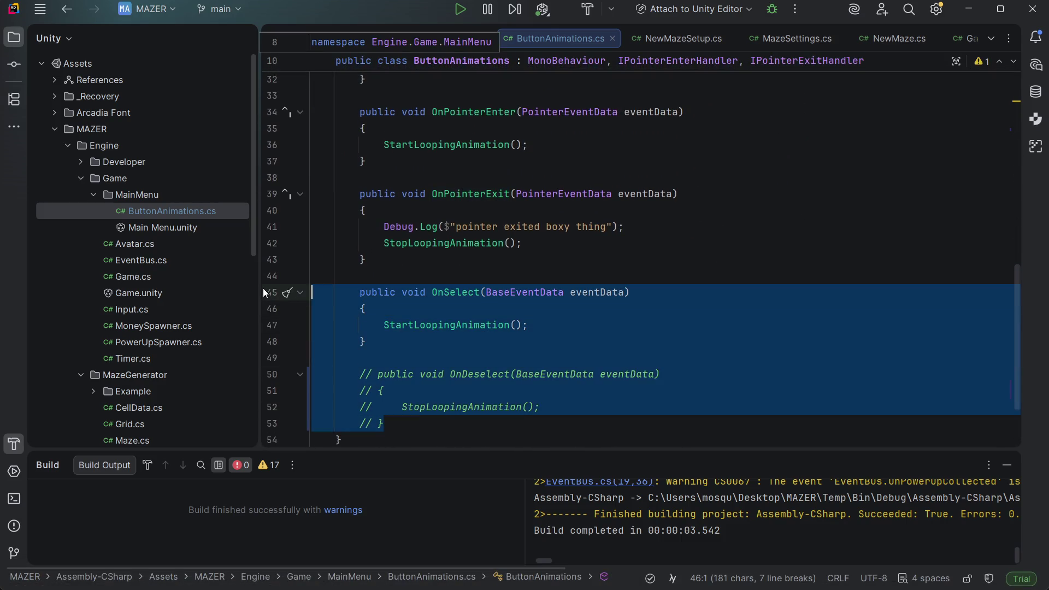
{"action": "key", "text": "BackSpace"}
{"action": "key", "text": "BackSpace"}
{"action": "key", "text": "BackSpace"}
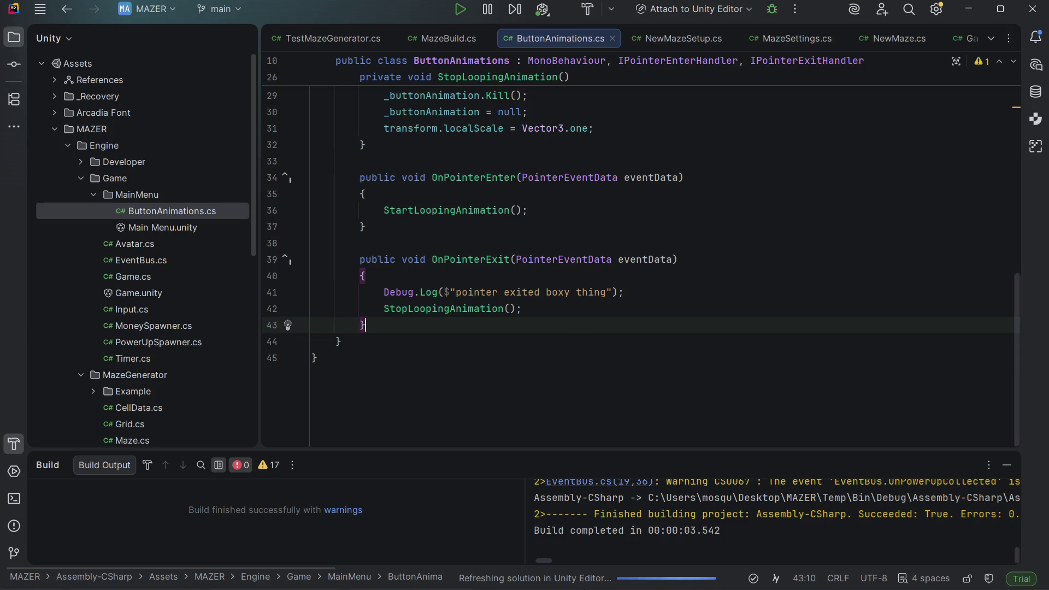
Step: Add the playing song to the Golden Slumbers playlist in the music player, then minimize it
{"action": "mouse_move", "coordinate": [622, 588]}
{"action": "mouse_move", "coordinate": [667, 579]}
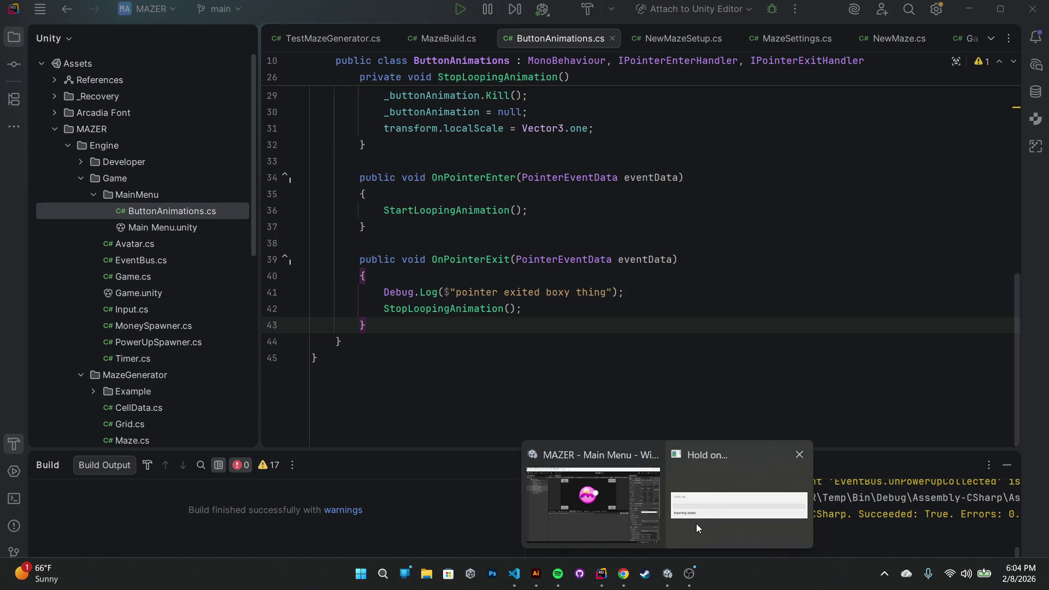
{"action": "left_click", "coordinate": [558, 573]}
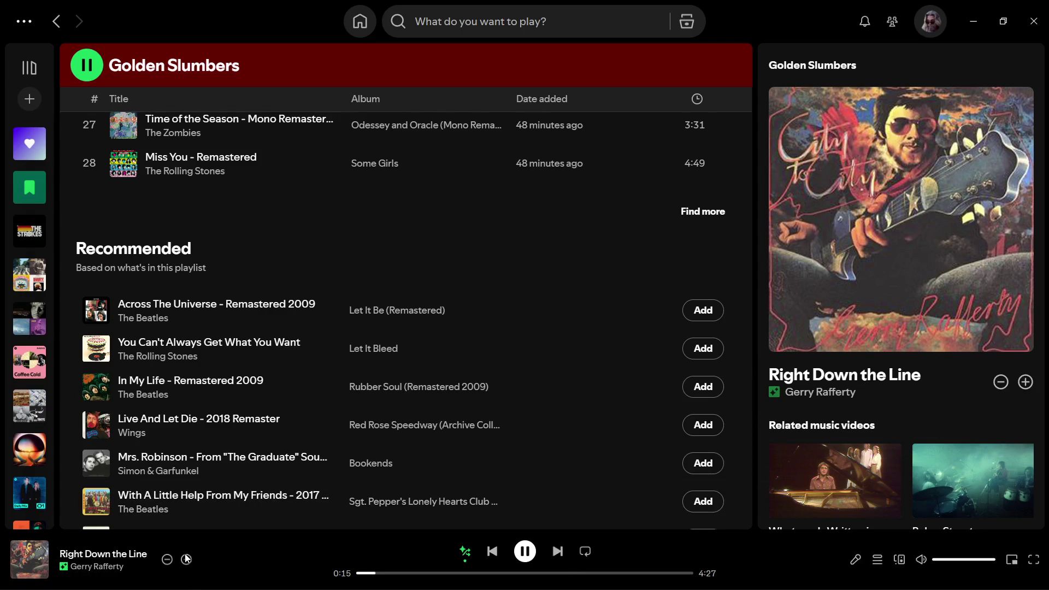
{"action": "left_click", "coordinate": [186, 558]}
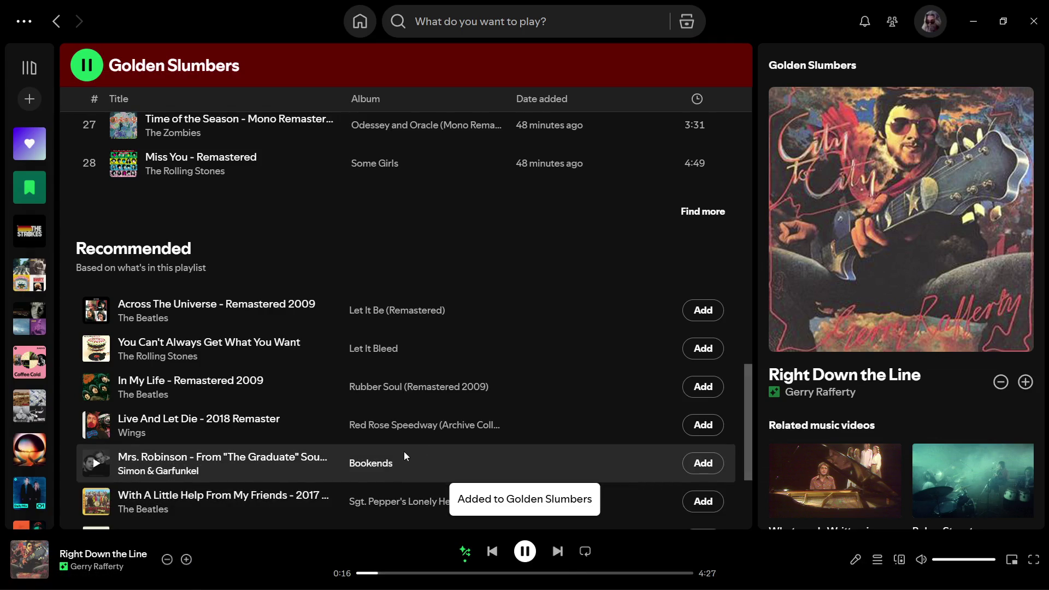
{"action": "left_click", "coordinate": [971, 5]}
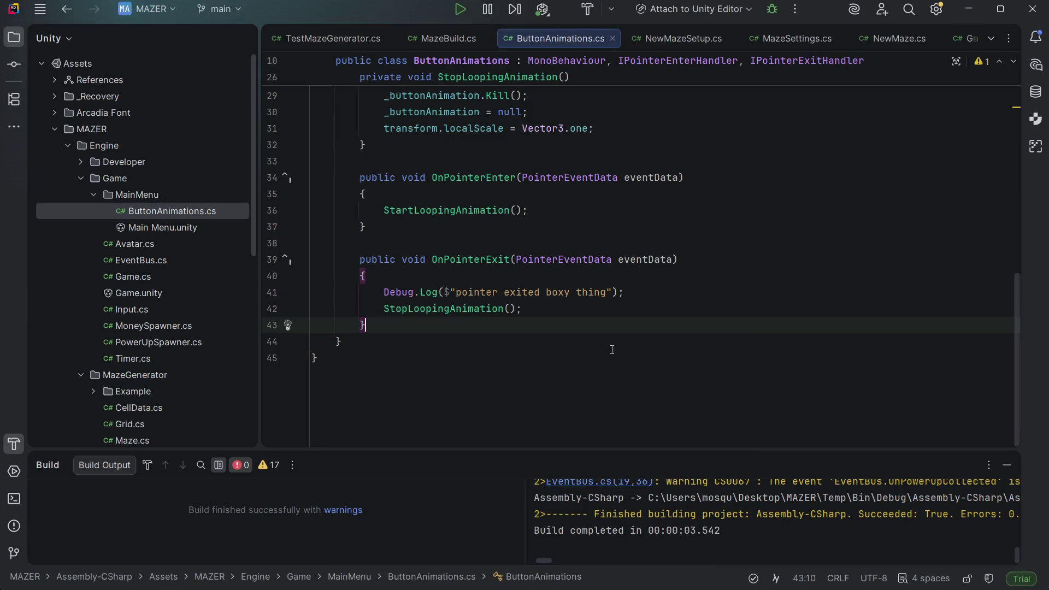
Step: Play-test the hover pulse in Unity until five 'pointer exited boxy thing' messages log, then return to Rider
{"action": "left_click", "coordinate": [615, 302]}
{"action": "scroll", "coordinate": [607, 302], "scroll_direction": "up", "scroll_amount": 2}
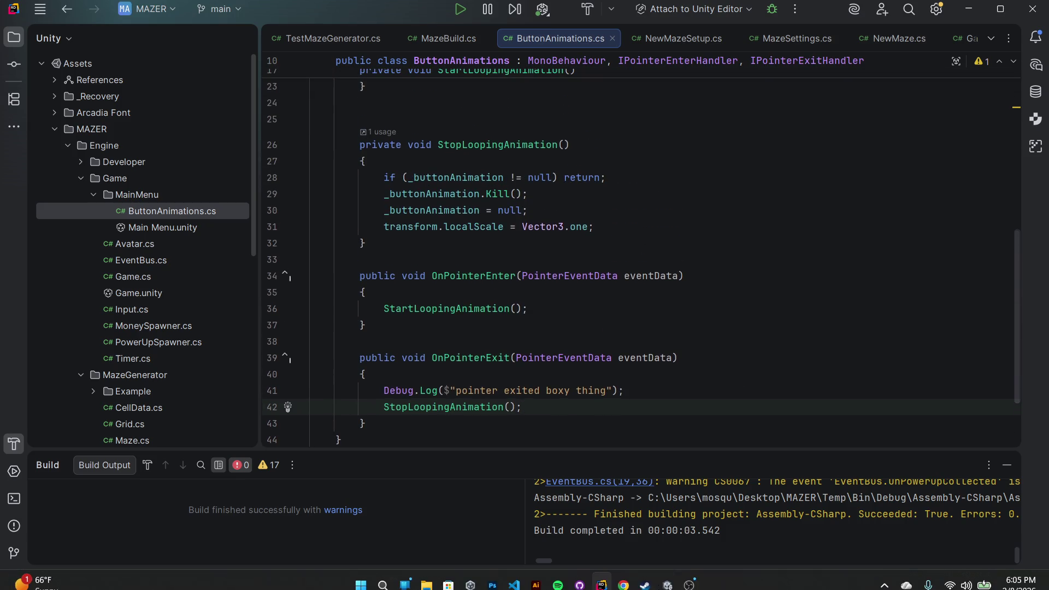
{"action": "left_click", "coordinate": [668, 575]}
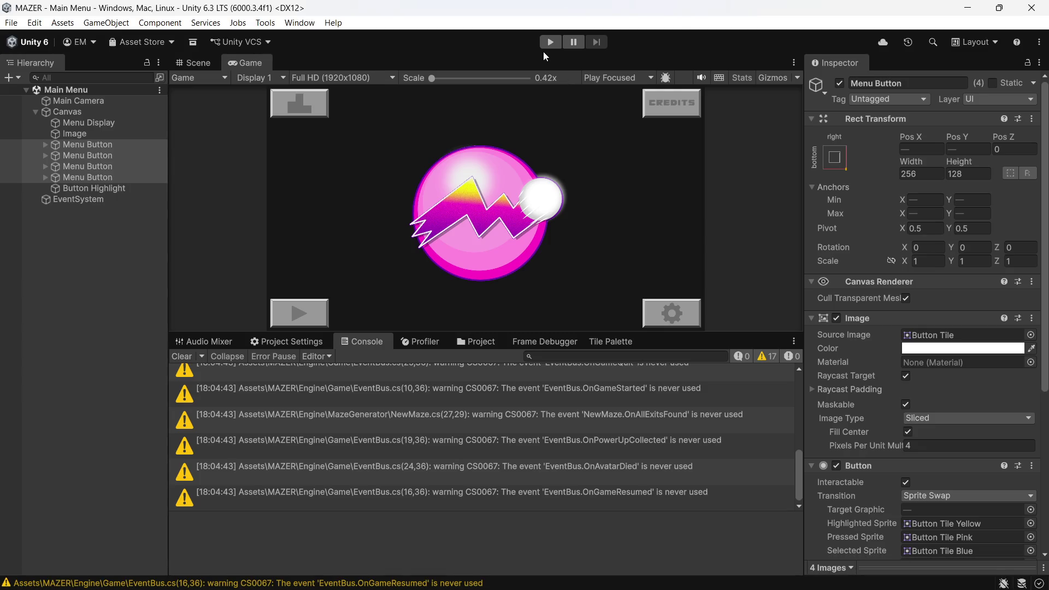
{"action": "left_click", "coordinate": [542, 42]}
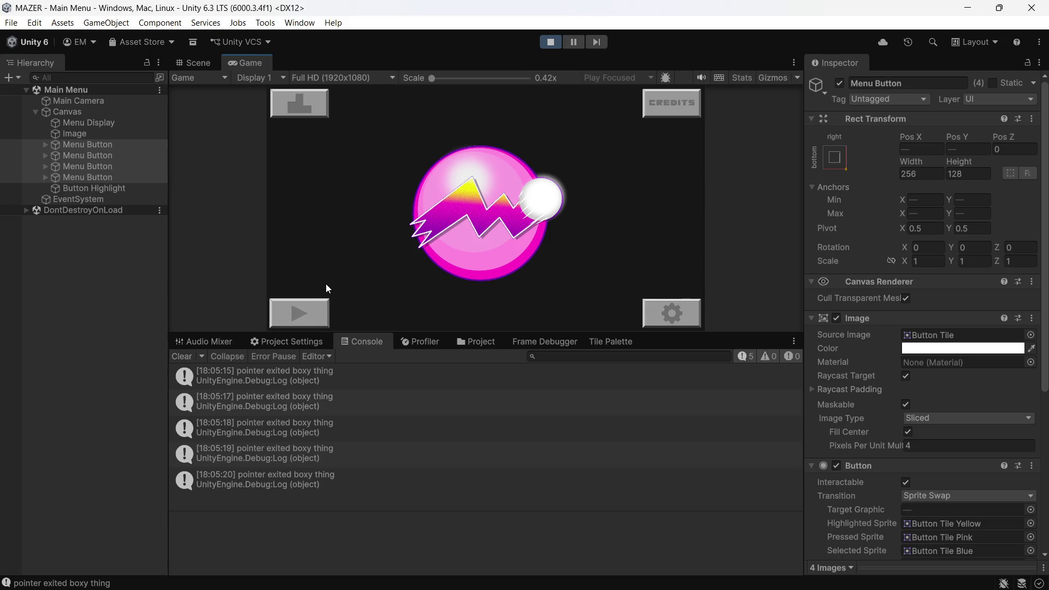
{"action": "left_click", "coordinate": [547, 45]}
{"action": "mouse_move", "coordinate": [575, 579]}
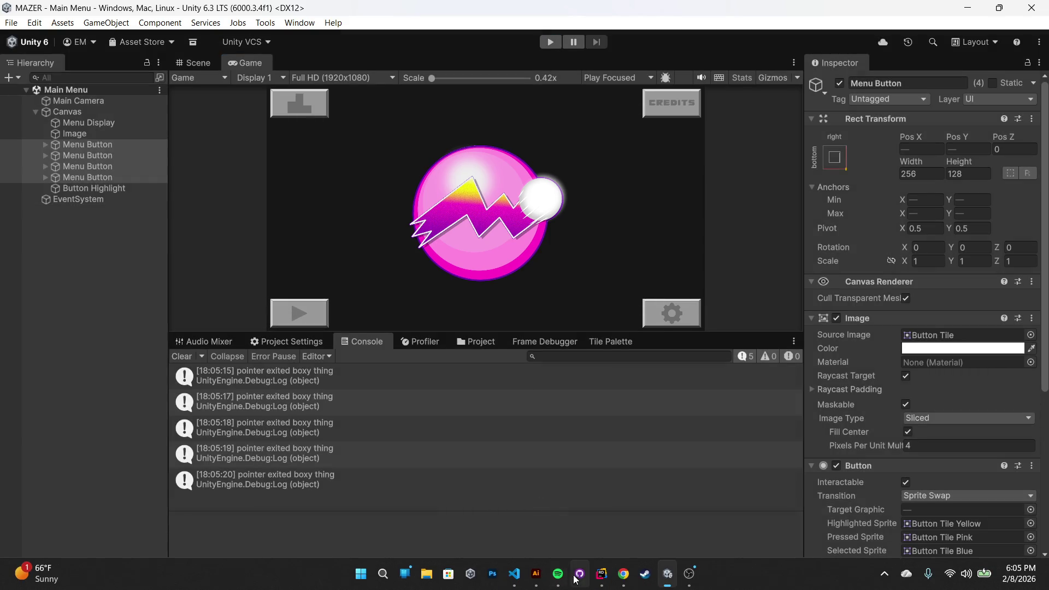
{"action": "left_click", "coordinate": [618, 579]}
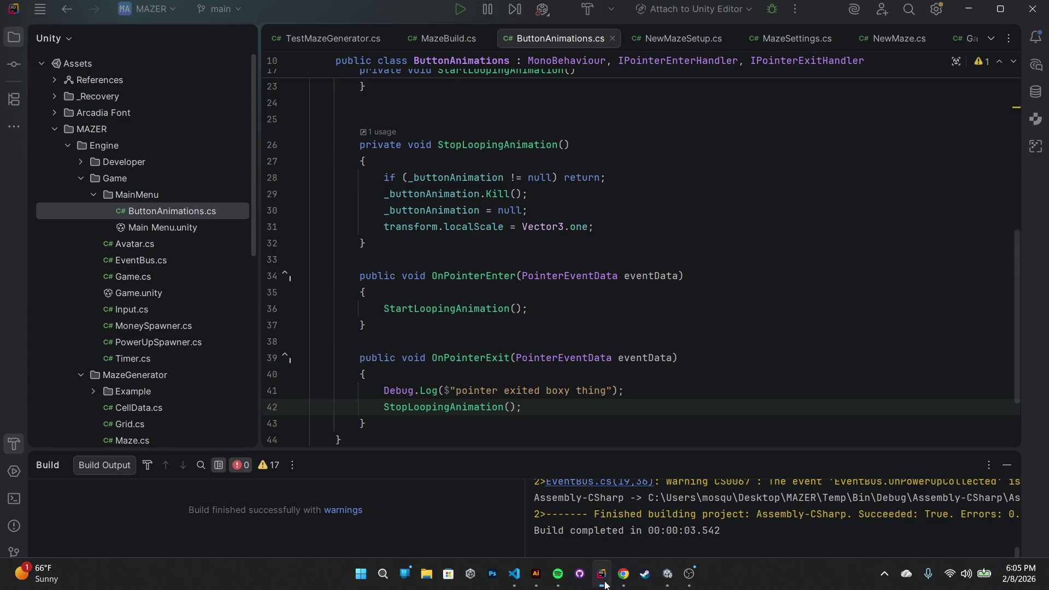
{"action": "left_click", "coordinate": [604, 583]}
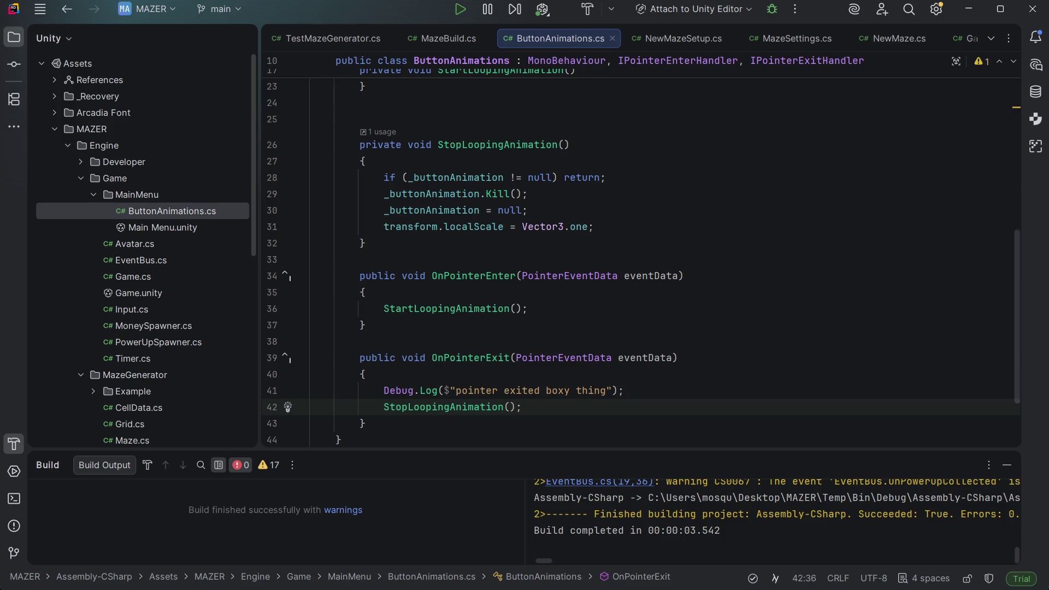
Step: Bring up the Windows Start menu with the Windows key
{"action": "key", "text": "super"}
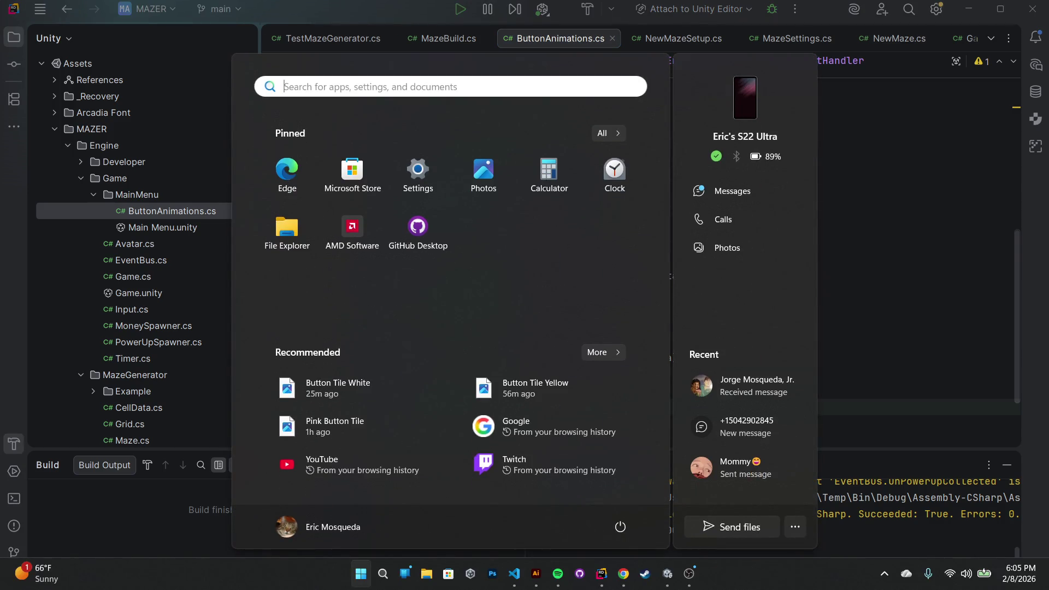